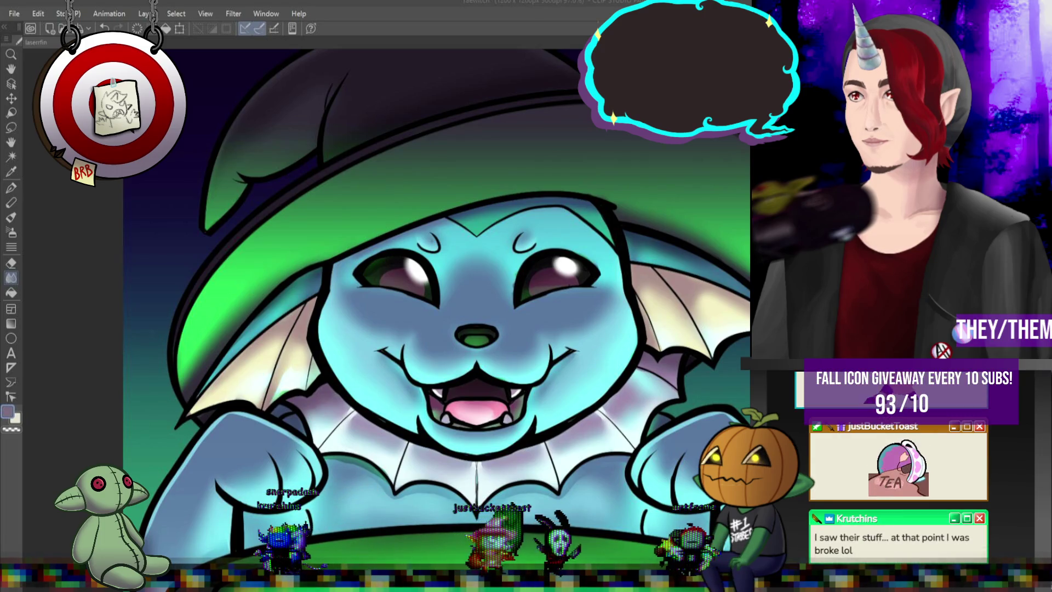
# - Choose bright green as the paint colour and enlarge the brush with ] for glow highlights
pyautogui.scroll(-5, 503, 231)
pyautogui.scroll(3, 500, 219)
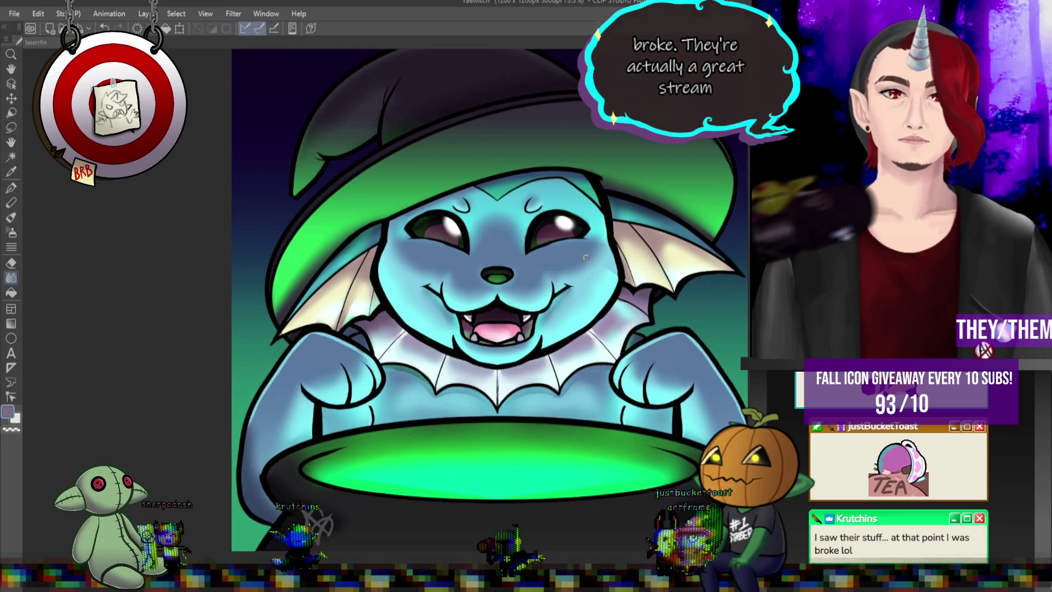
pyautogui.press(']')
pyautogui.press(']')
pyautogui.press(']')
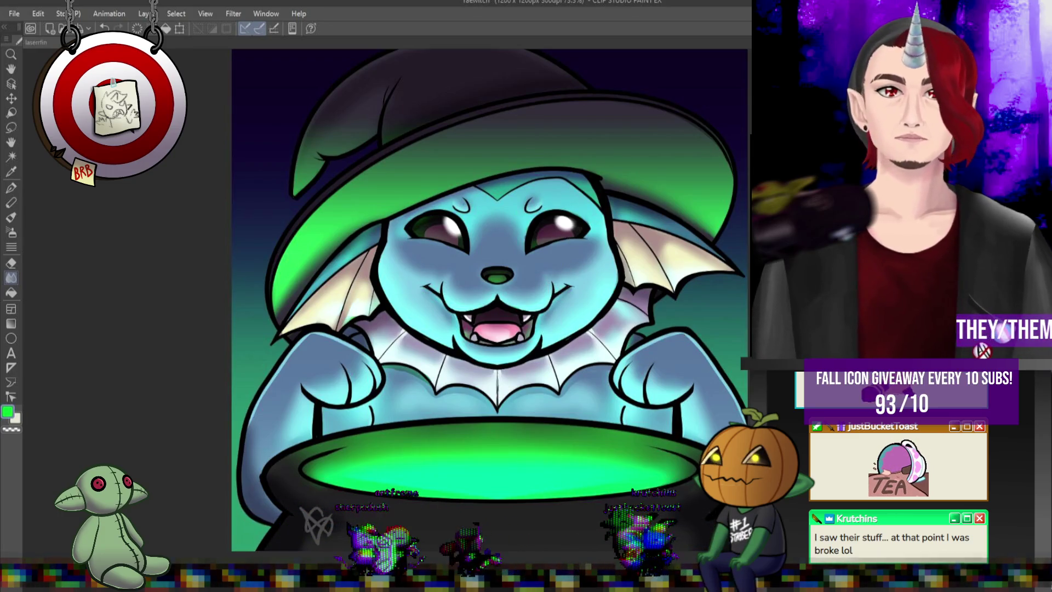
# - Paint green glow strokes at the mouth's left corner and along the right paw's inner edge
pyautogui.click(12, 188)
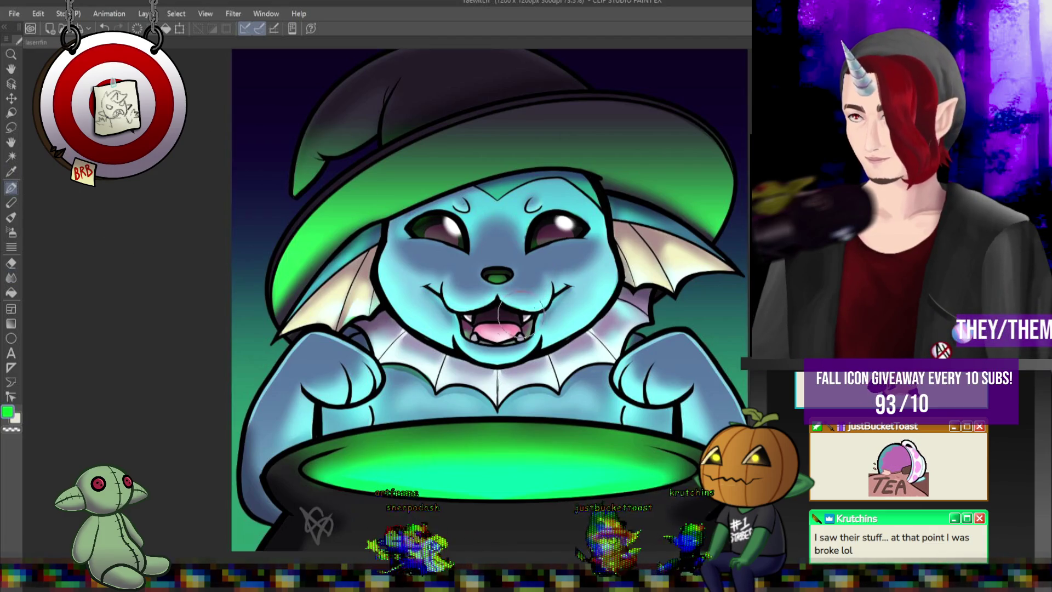
pyautogui.moveTo(443, 300); pyautogui.dragTo(478, 307)
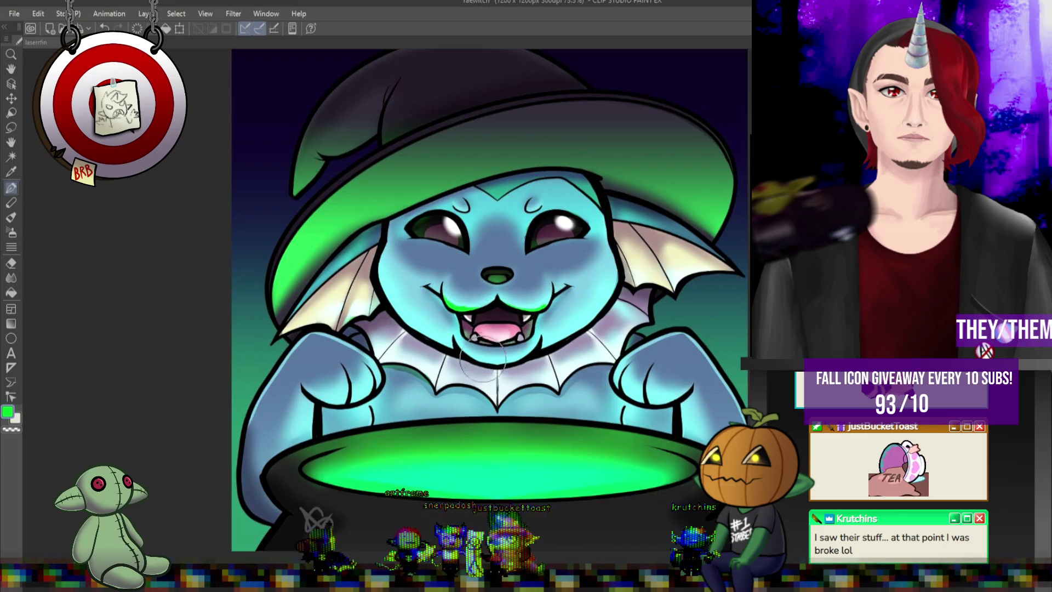
pyautogui.moveTo(614, 374); pyautogui.dragTo(638, 399)
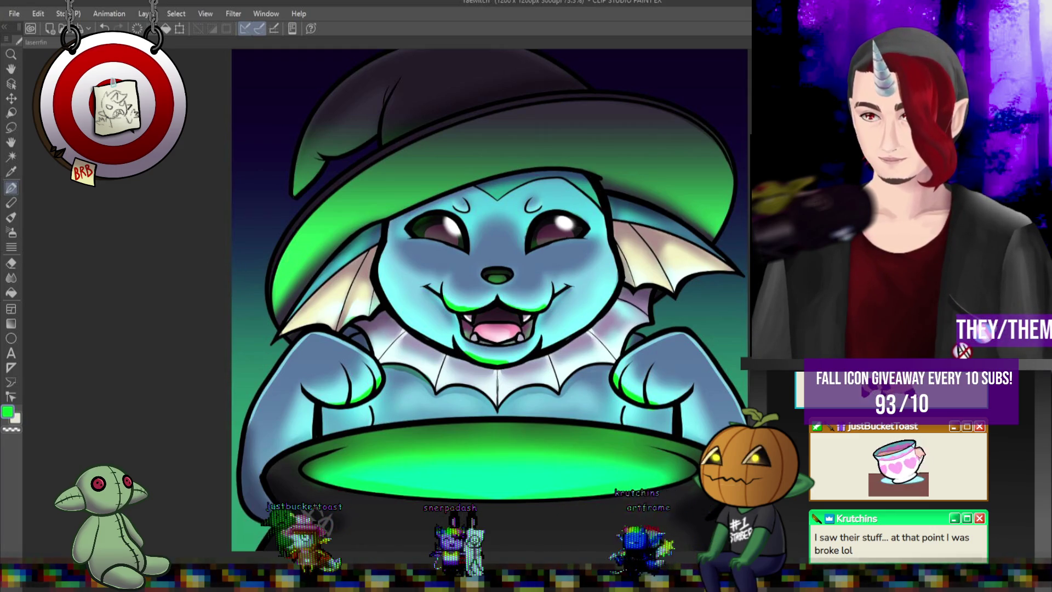
pyautogui.scroll(1, 728, 294)
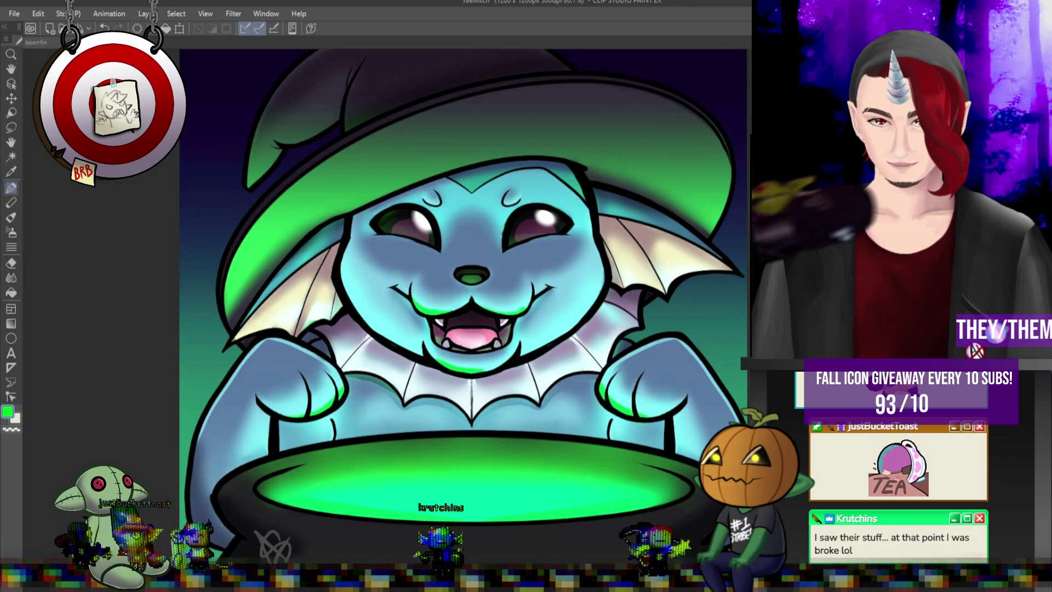
# - Paint a green highlight along the hat brim and blend it into the hat shading
pyautogui.press('j')
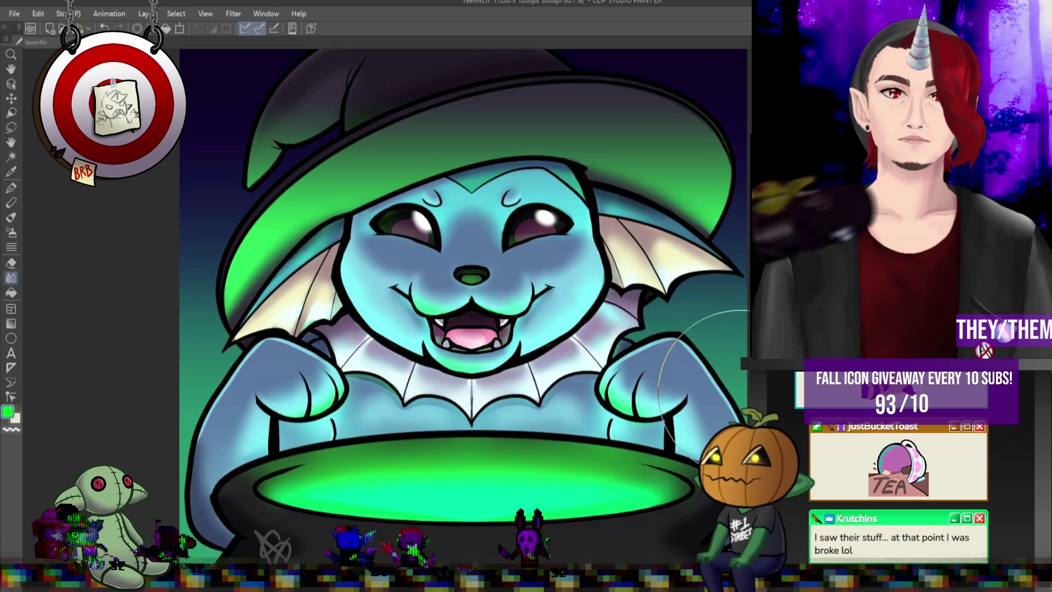
pyautogui.press('p')
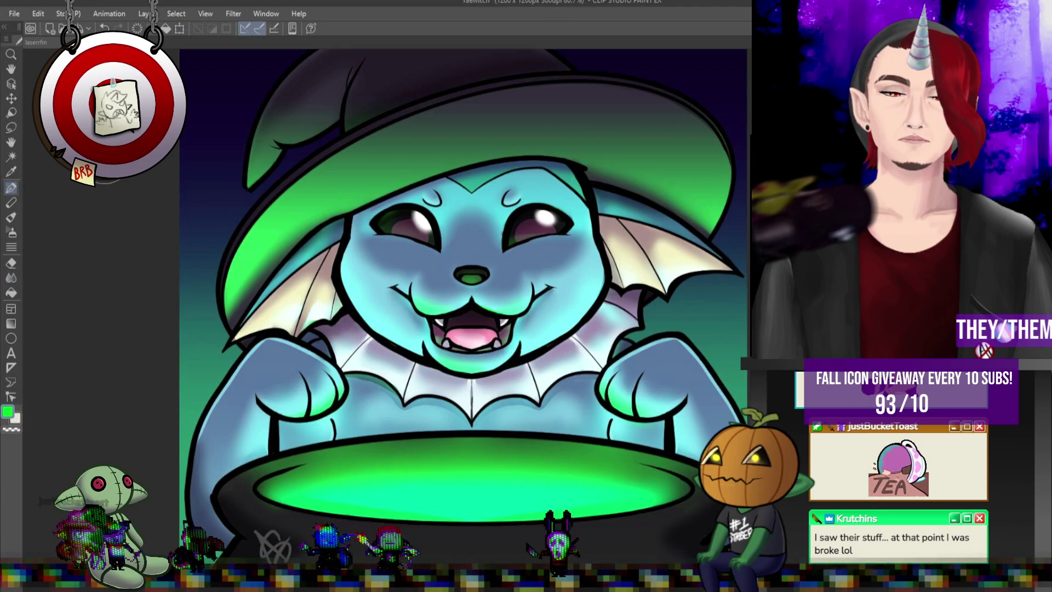
pyautogui.moveTo(356, 202); pyautogui.dragTo(460, 165)
pyautogui.click(11, 278)
pyautogui.moveTo(323, 213)
pyautogui.mouseDown()
pyautogui.moveTo(556, 115)
pyautogui.moveTo(493, 148)
pyautogui.moveTo(685, 165)
pyautogui.mouseUp()
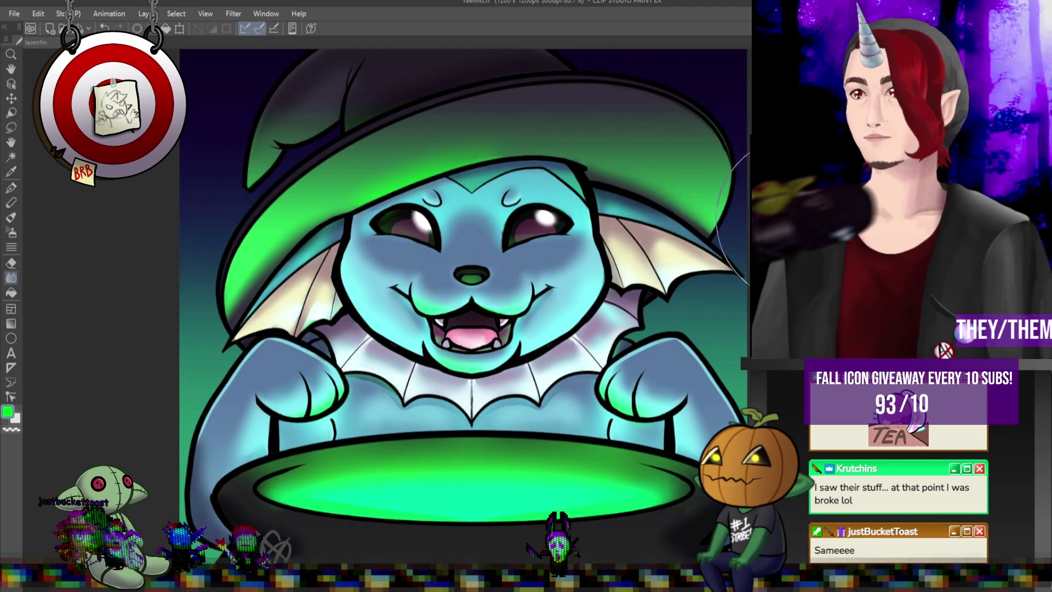
pyautogui.scroll(-3, 644, 227)
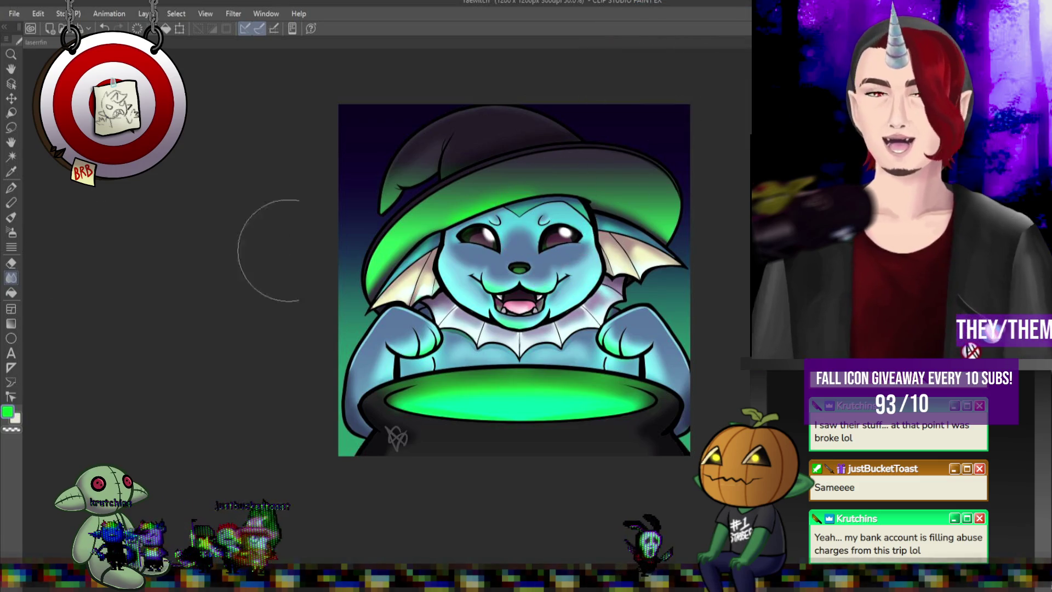
# - Blend the green glow edges on the face and paws, then zoom out to view everything
pyautogui.scroll(-1, 634, 247)
pyautogui.scroll(3, 386, 192)
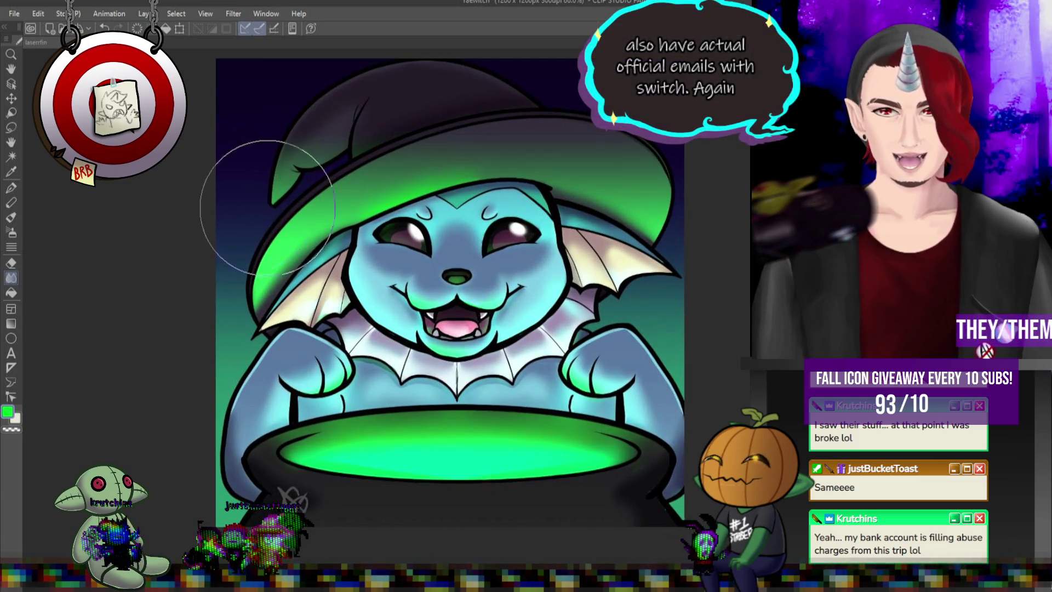
pyautogui.scroll(-1, 366, 184)
pyautogui.scroll(1, 366, 184)
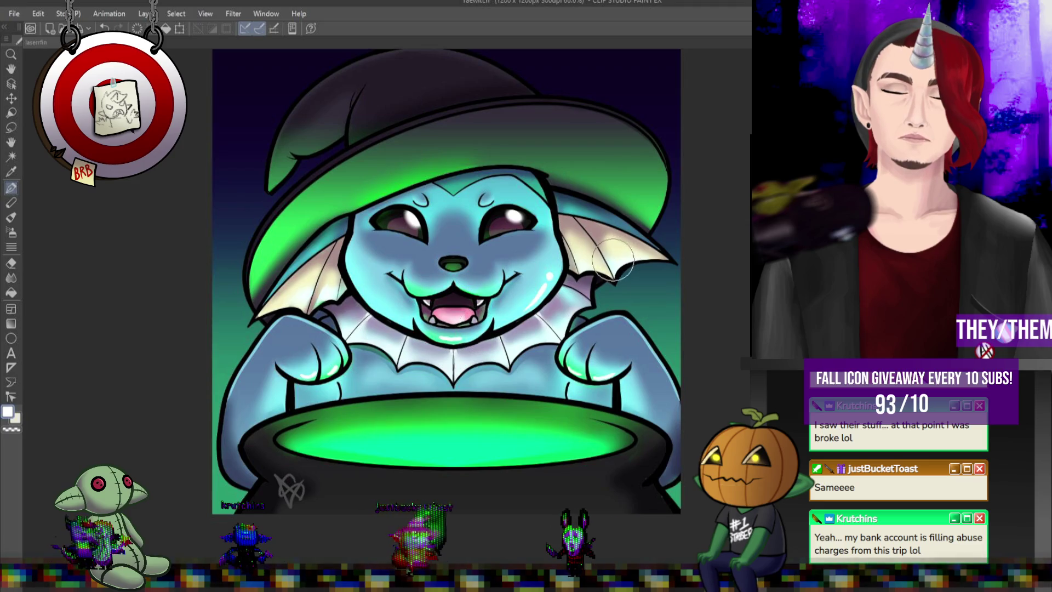
pyautogui.click(11, 278)
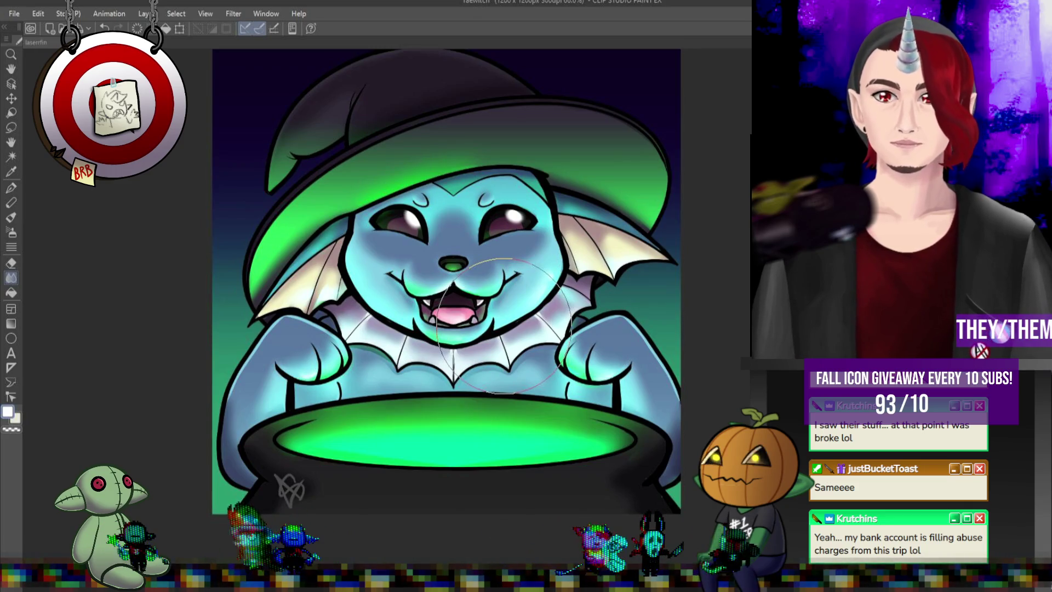
pyautogui.hotkey('ctrl', '-')
pyautogui.scroll(4, 385, 191)
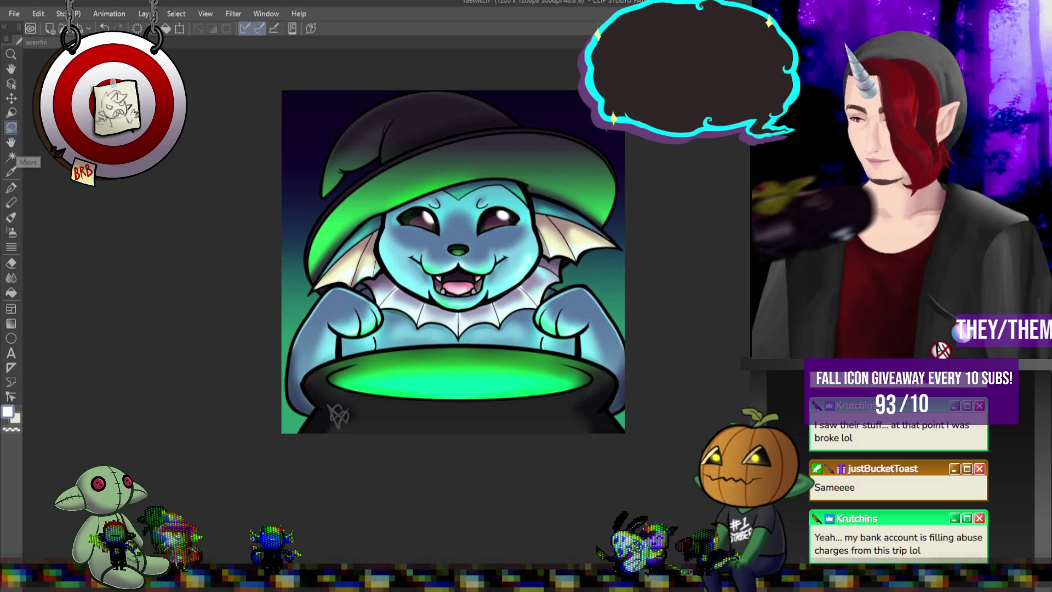
# - Outline a polyline selection for the light beam from the cauldron rim up to the canvas top
pyautogui.click(328, 381)
pyautogui.click(261, 163)
pyautogui.click(263, 79)
pyautogui.click(663, 69)
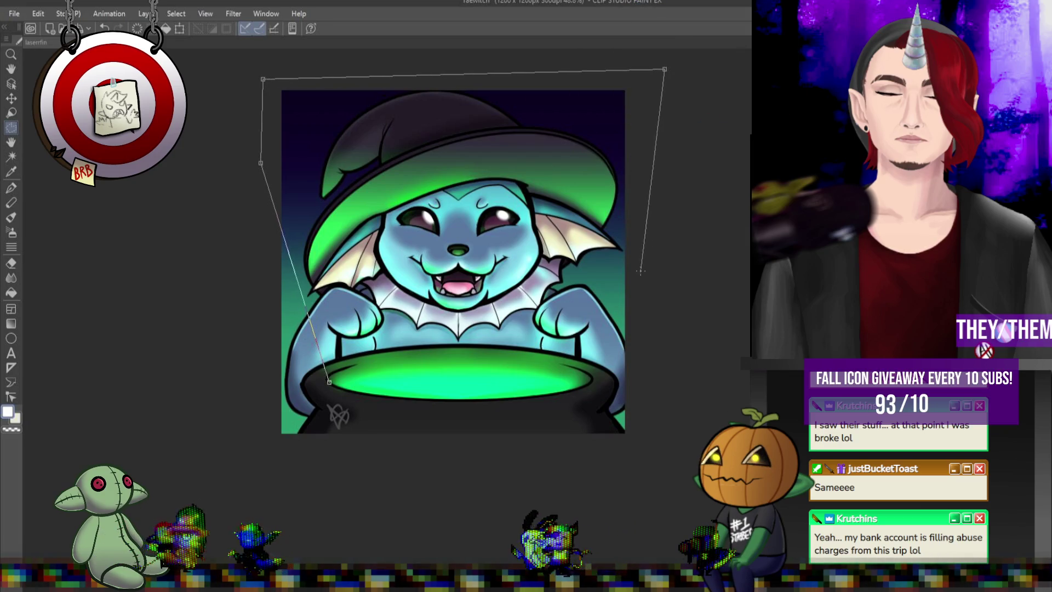
pyautogui.click(630, 161)
pyautogui.click(590, 378)
pyautogui.click(580, 387)
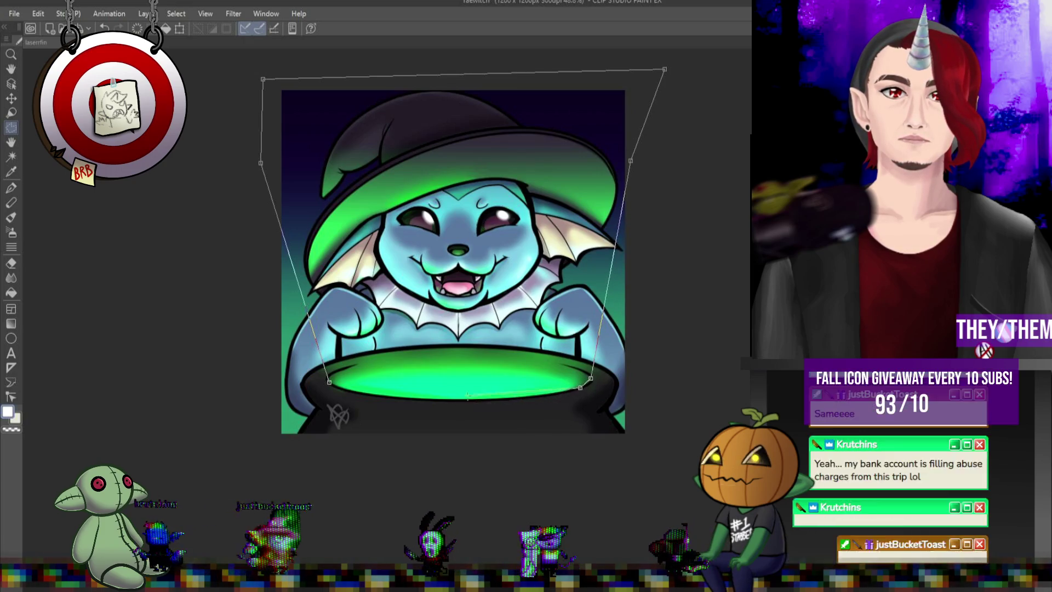
pyautogui.click(489, 399)
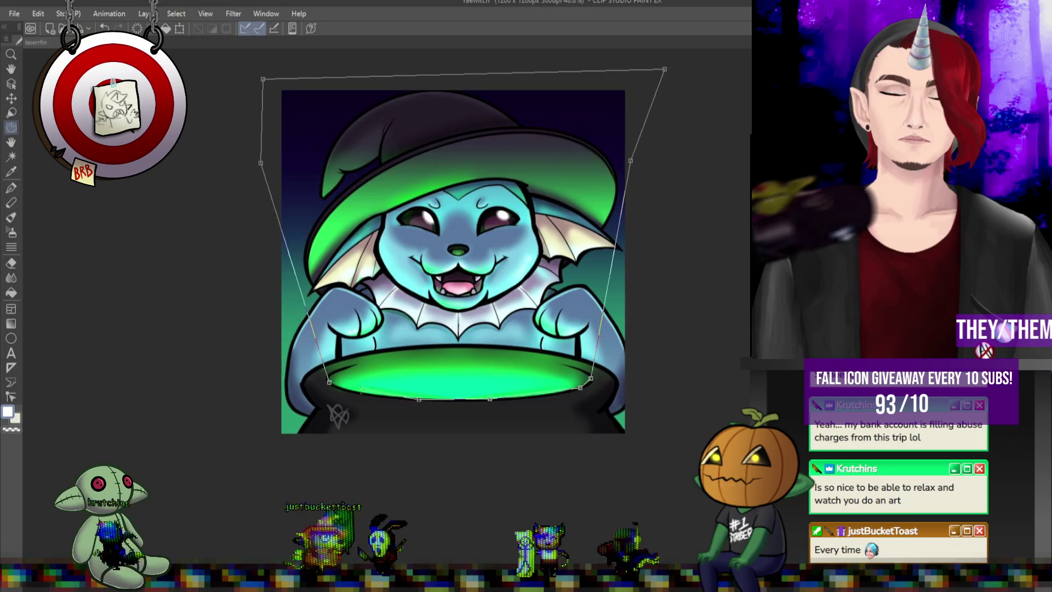
pyautogui.doubleClick(419, 399)
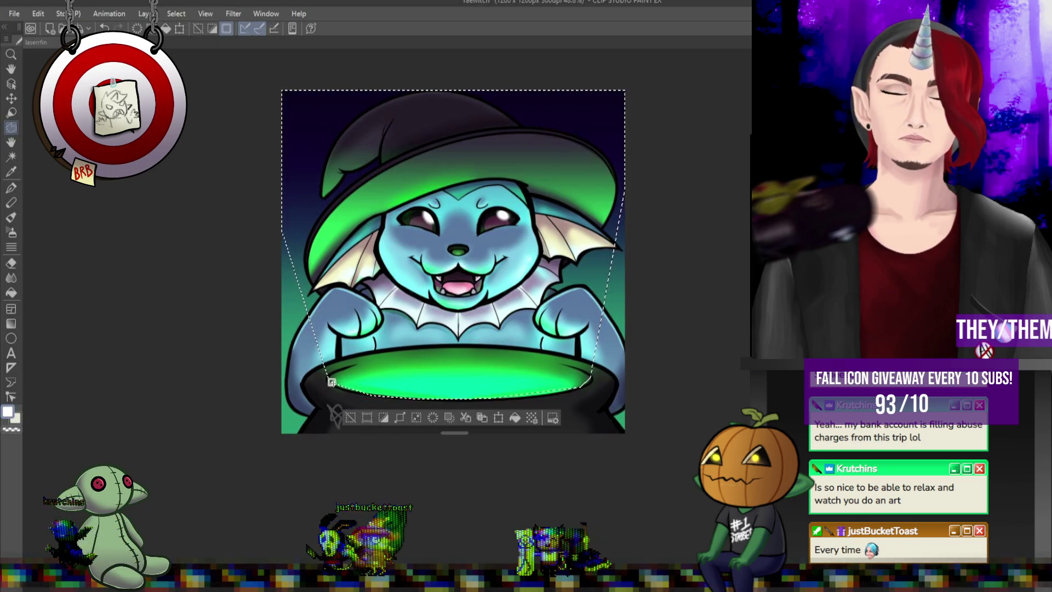
# - Fill the beam selection with a green gradient rising from the cauldron, then deselect
pyautogui.click(11, 323)
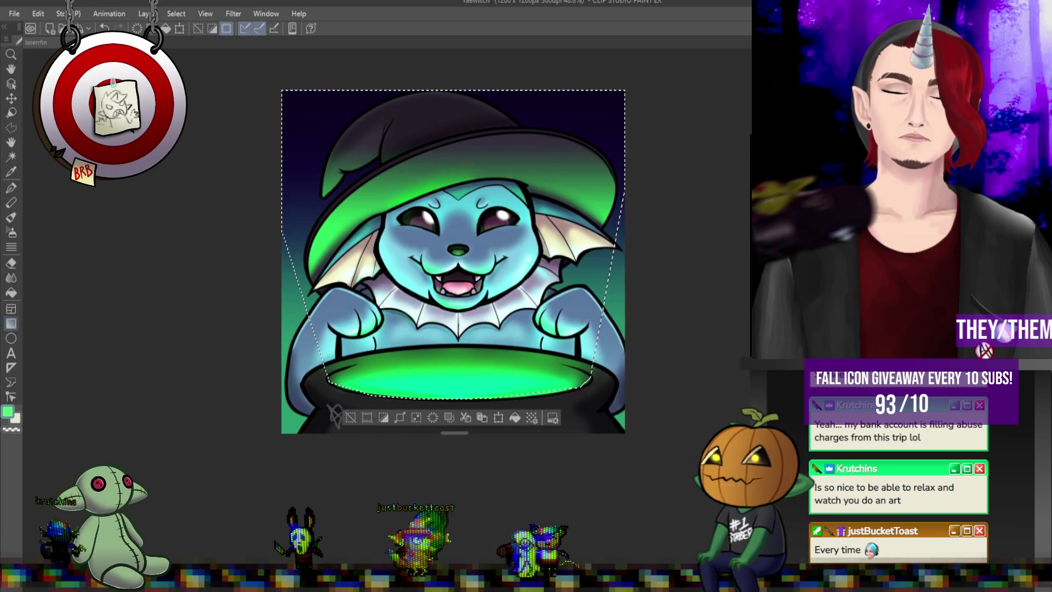
pyautogui.moveTo(565, 422); pyautogui.dragTo(565, 195)
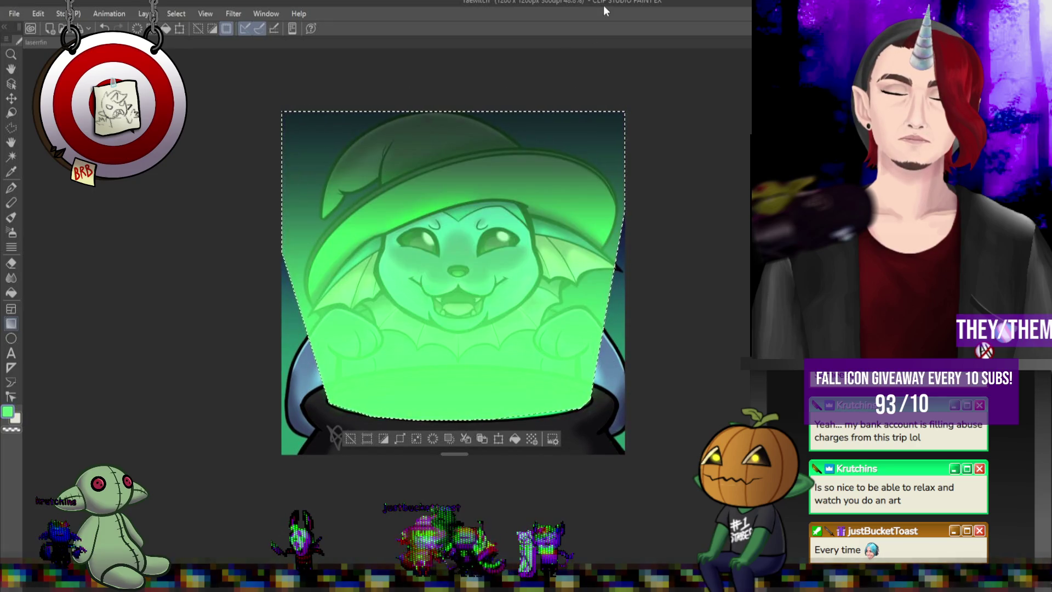
pyautogui.press('m')
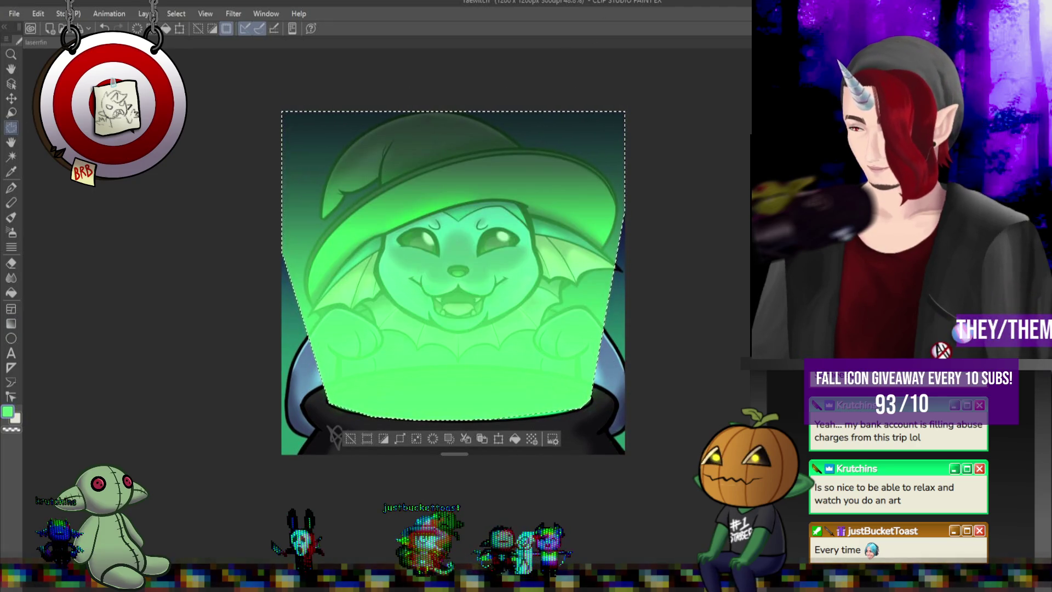
pyautogui.hotkey('ctrl', 'd')
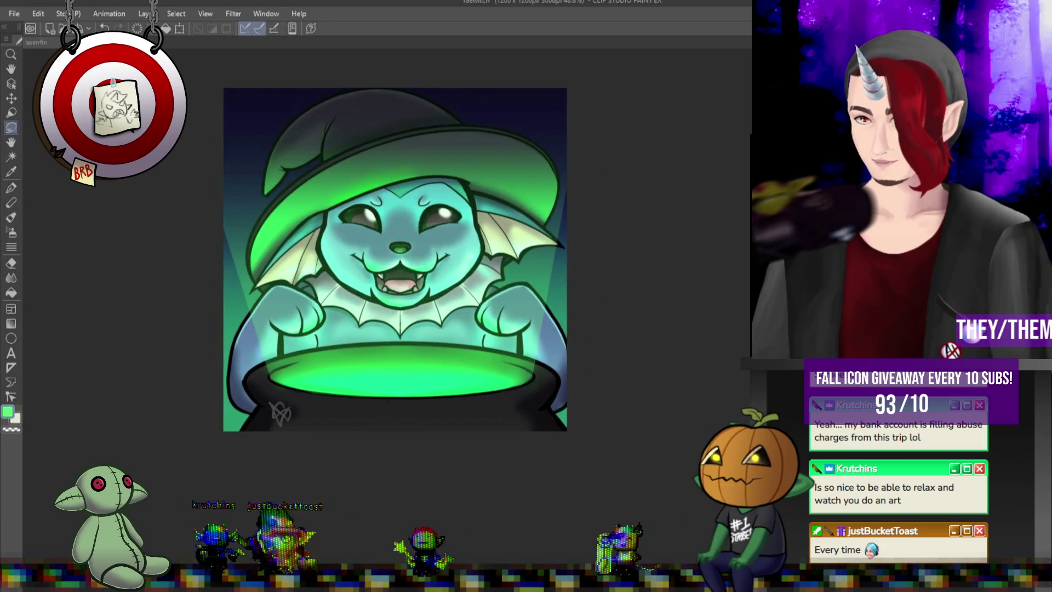
pyautogui.scroll(1, 404, 260)
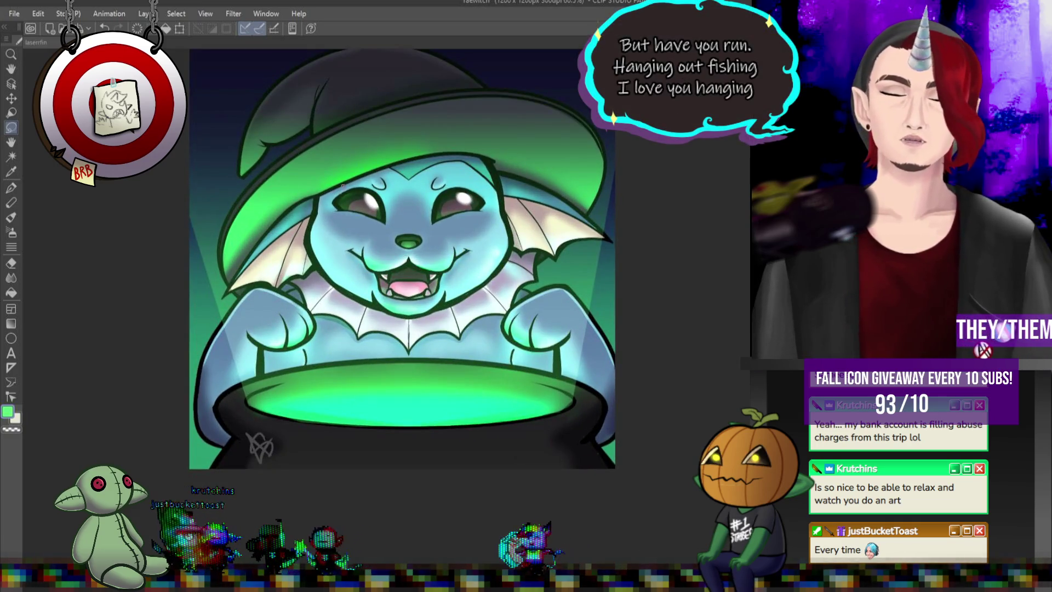
pyautogui.click(11, 263)
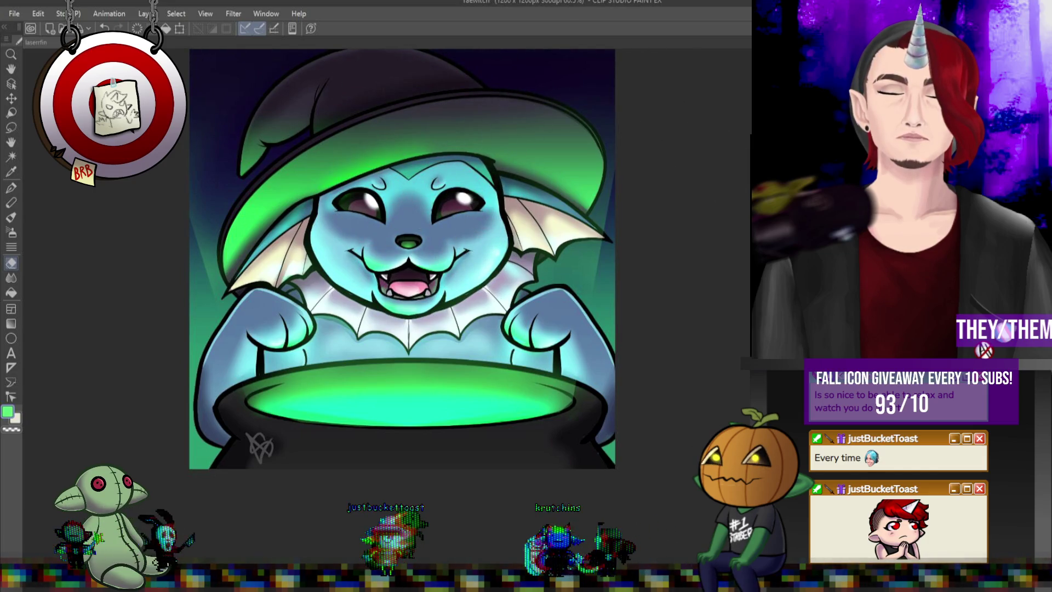
pyautogui.scroll(2, 381, 161)
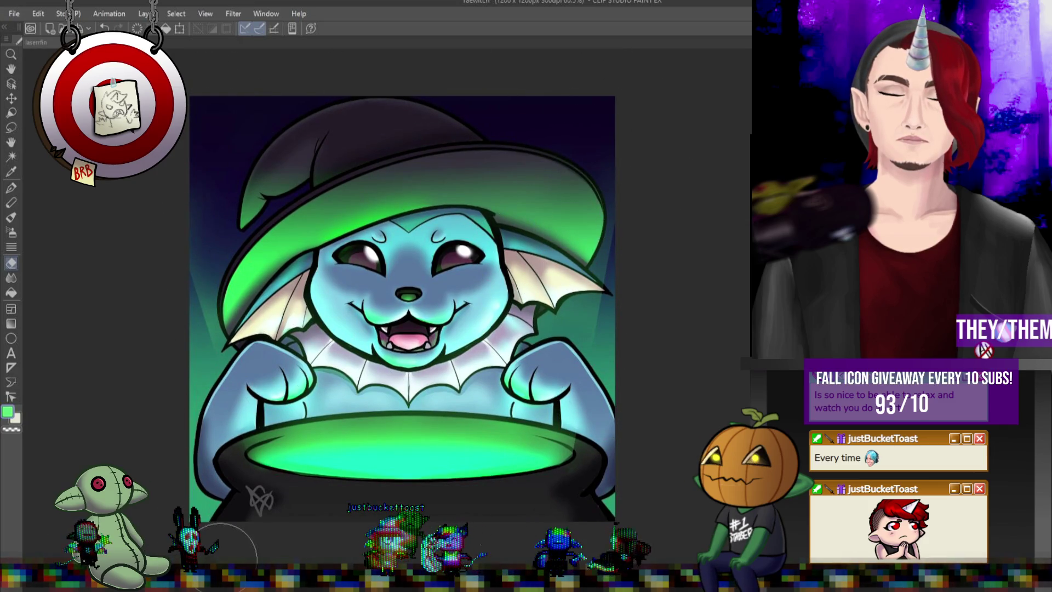
pyautogui.scroll(-1, 186, 383)
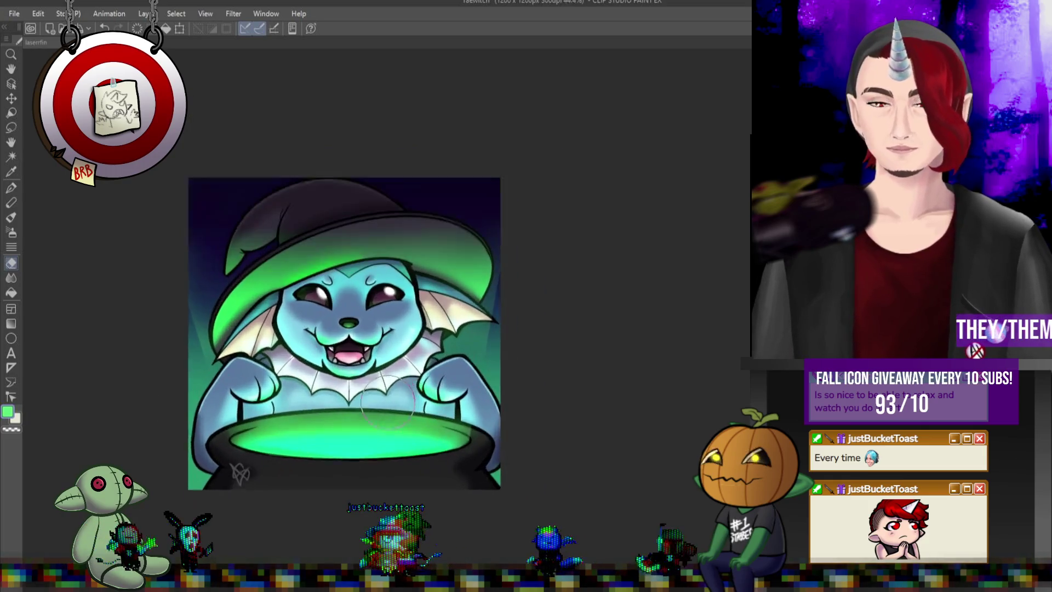
pyautogui.scroll(1, 375, 386)
pyautogui.scroll(-3, 382, 392)
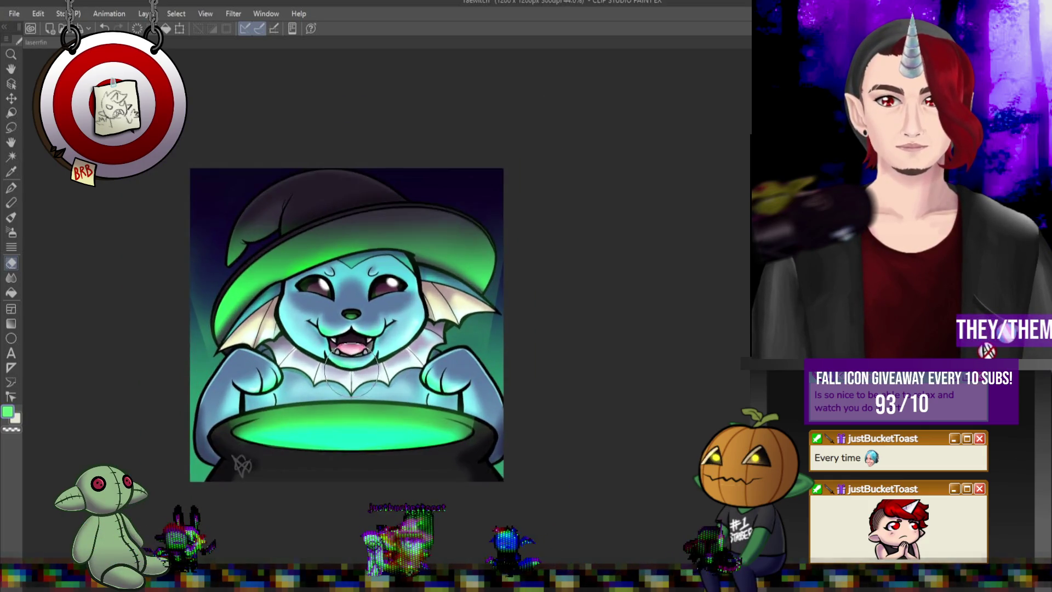
pyautogui.scroll(2, 351, 278)
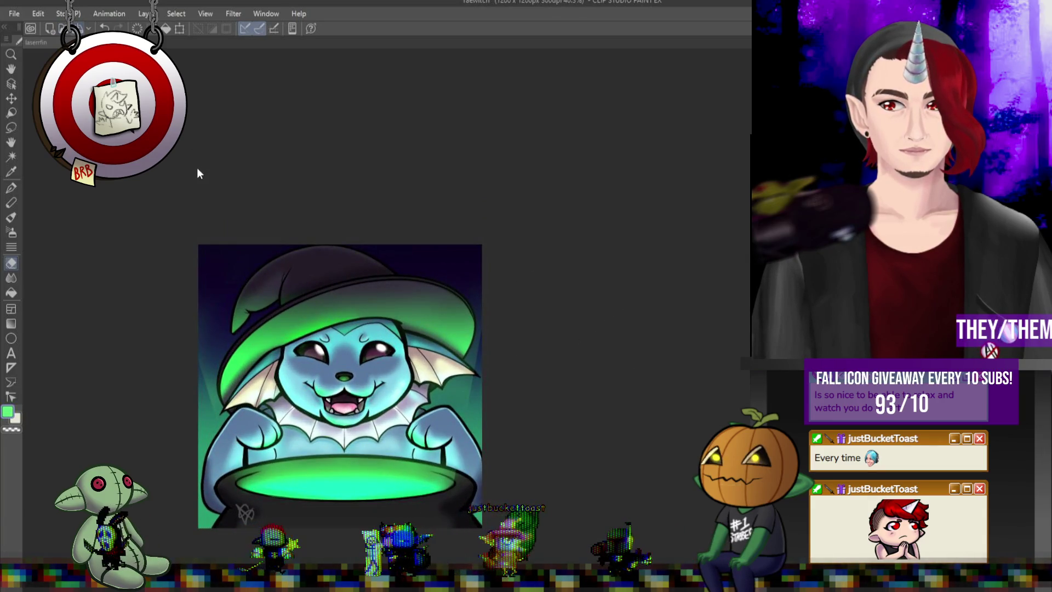
# - Export the artwork through File > Export (Single layer) as a PNG at 100% scale
pyautogui.click(14, 13)
pyautogui.moveTo(110, 179)
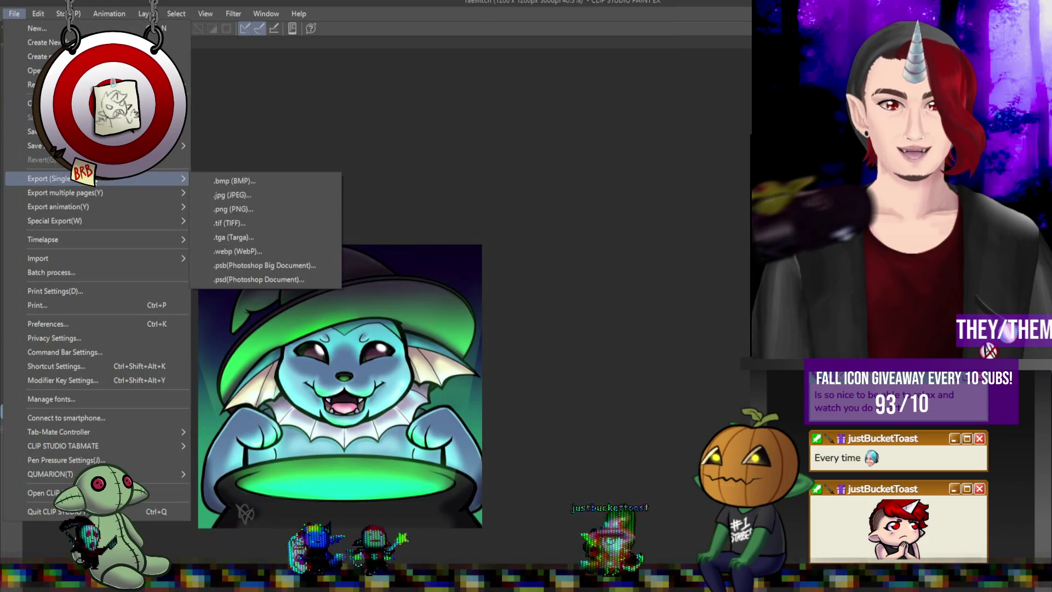
pyautogui.click(249, 207)
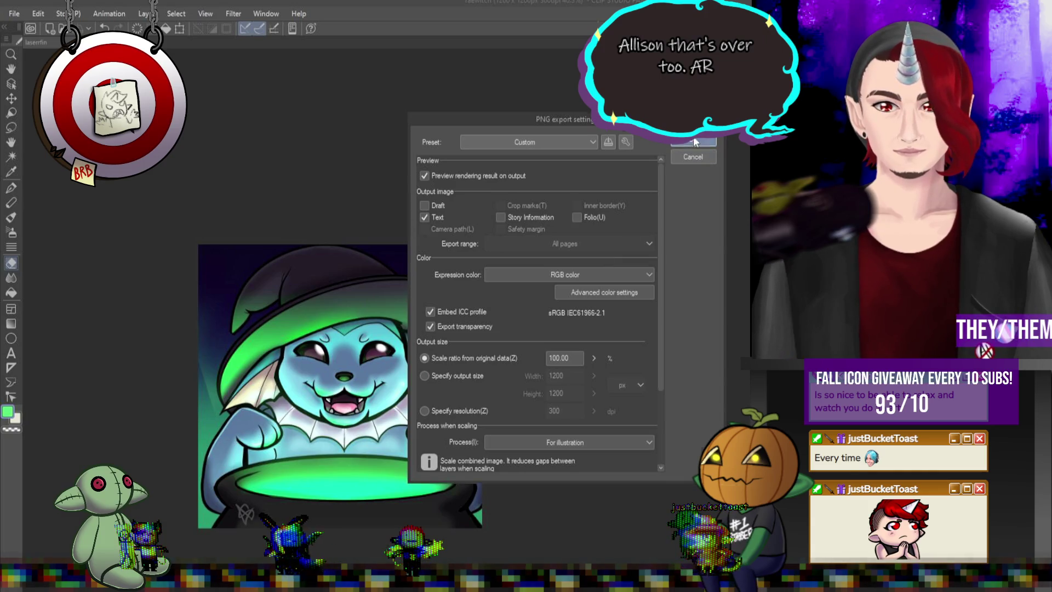
pyautogui.click(693, 142)
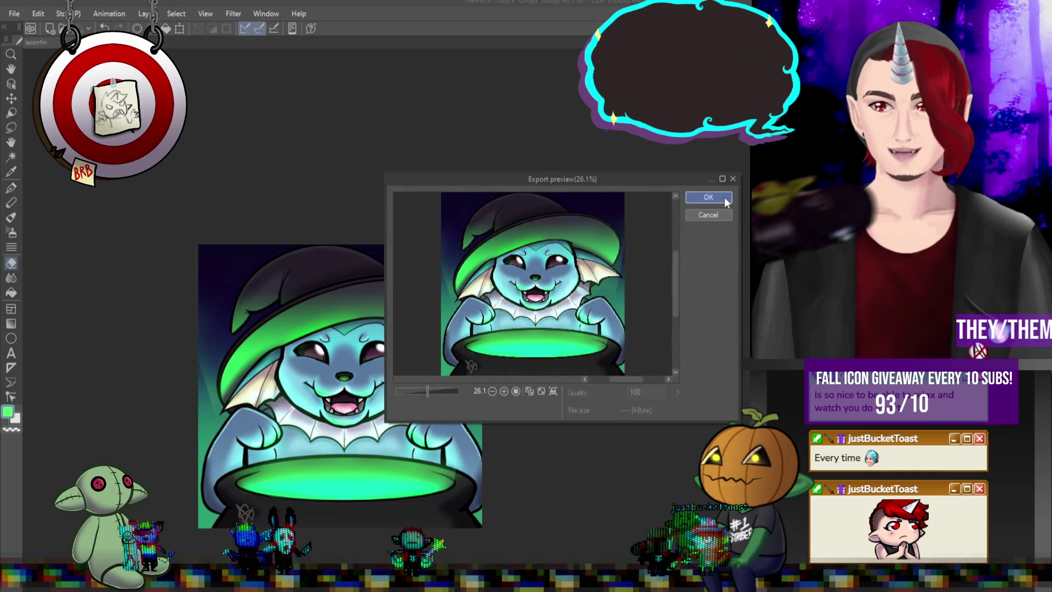
pyautogui.click(727, 199)
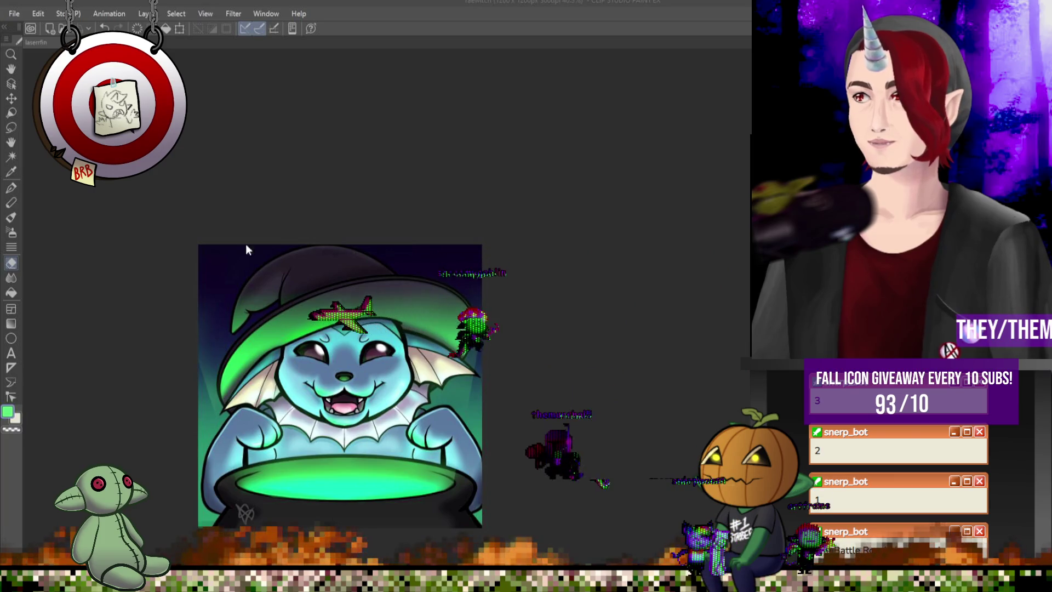
# - Switch to the other open document, the grey canvas with the shark icon and swatches
pyautogui.hotkey('ctrl', 'Tab')
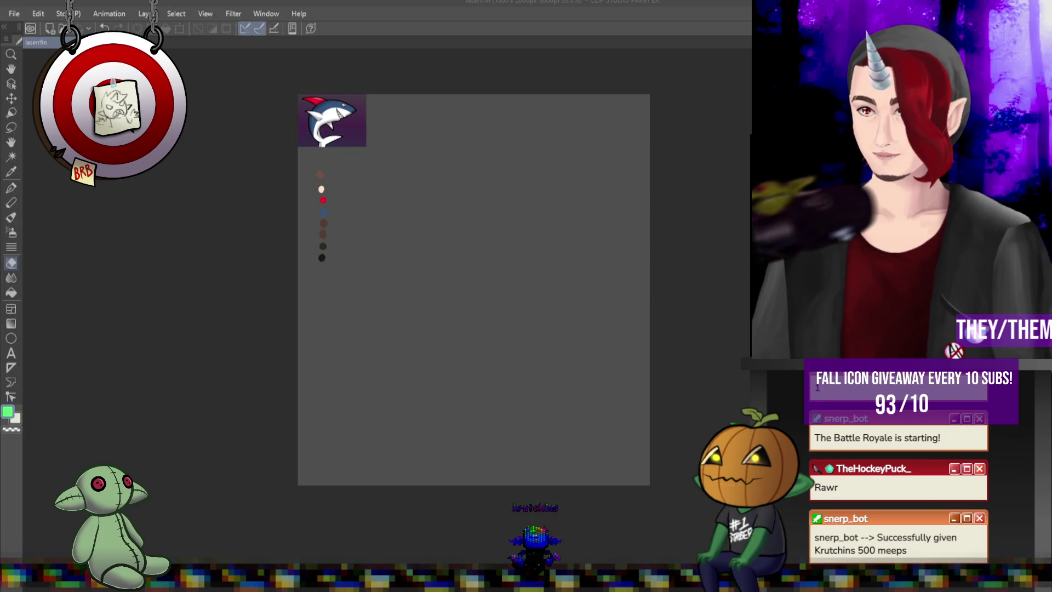
# - Undo twice with Ctrl+Z to step back through the canvas history
pyautogui.hotkey('ctrl', 'z')
pyautogui.hotkey('ctrl', 'z')
pyautogui.hotkey('ctrl', 'z')
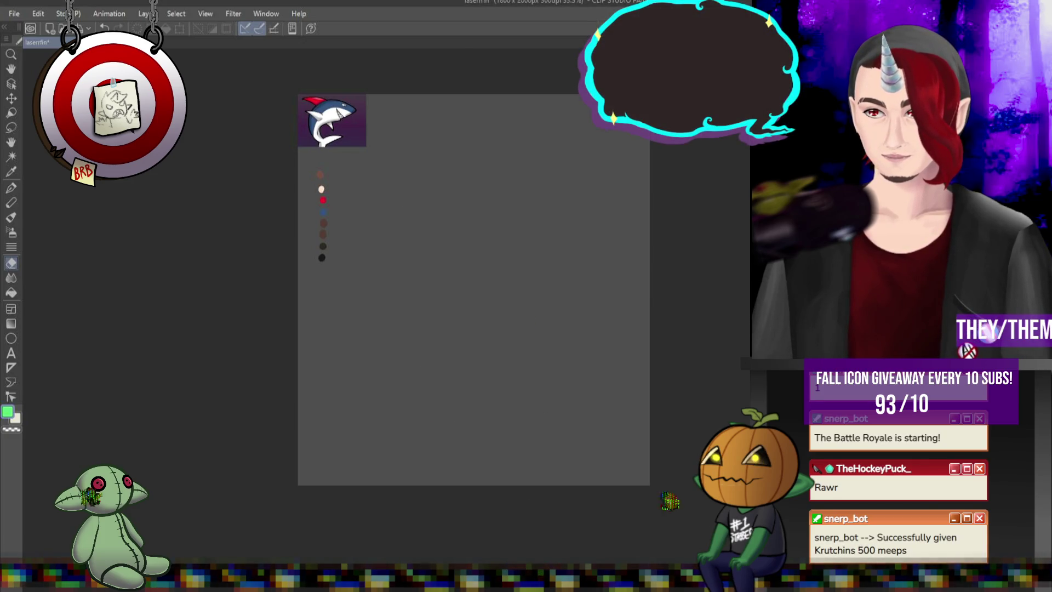
pyautogui.hotkey('ctrl', 'z')
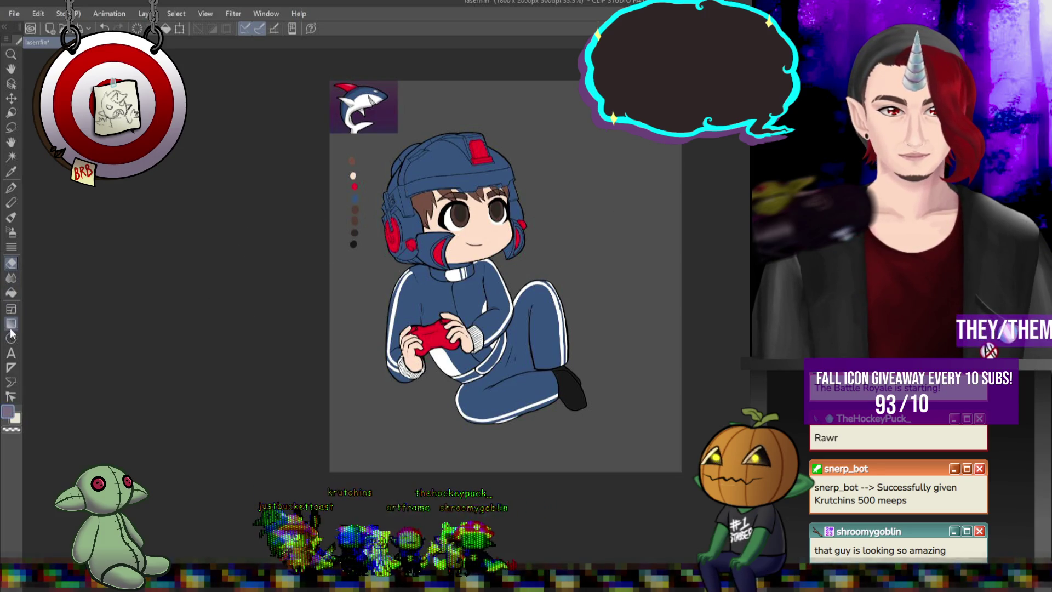
# - Try gradient shading on the helmet, undo it, reveal the second gamer, then lay a purple gradient
pyautogui.moveTo(408, 162); pyautogui.dragTo(370, 307)
pyautogui.moveTo(414, 156); pyautogui.dragTo(366, 321)
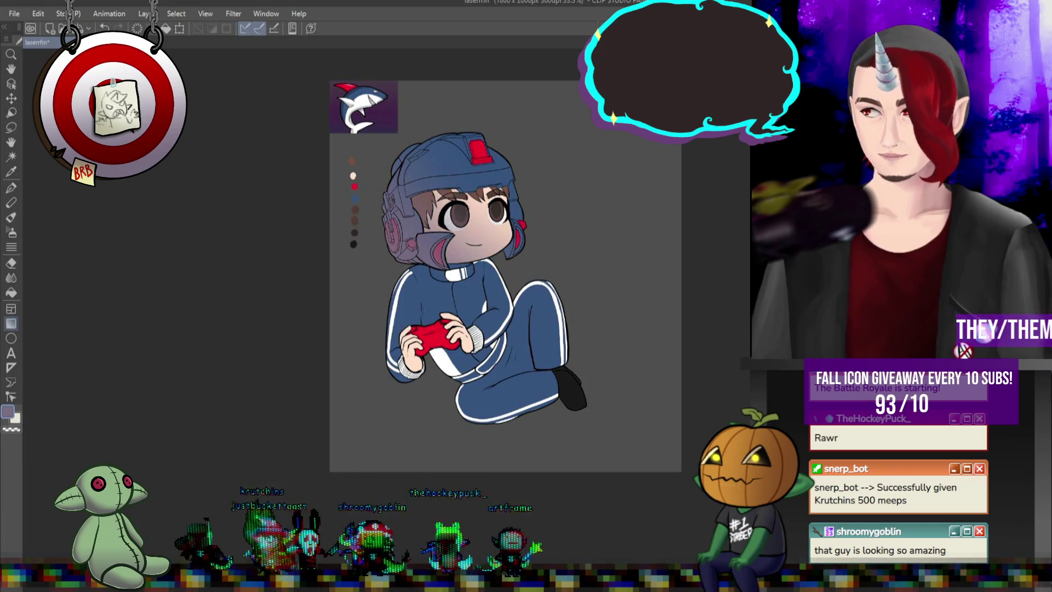
pyautogui.hotkey('ctrl', 'z')
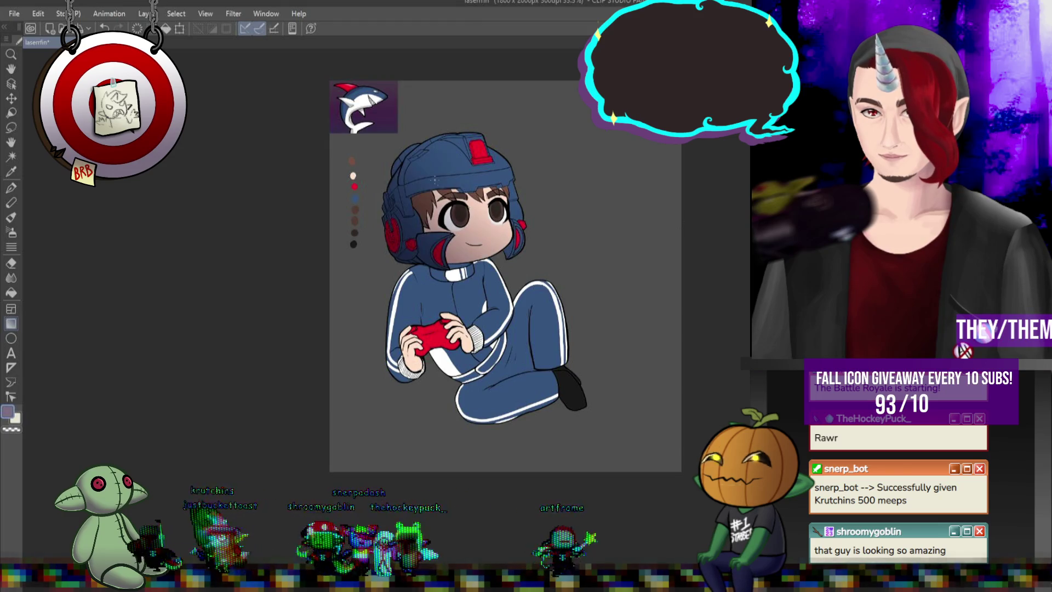
pyautogui.scroll(3, 439, 185)
pyautogui.scroll(-3, 446, 191)
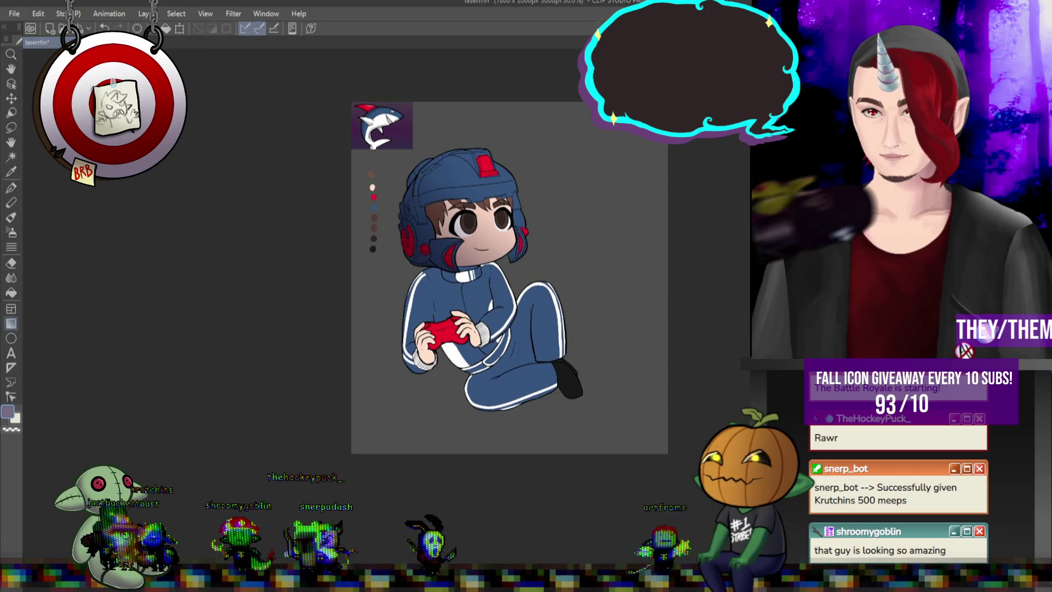
pyautogui.hotkey('ctrl', 'z')
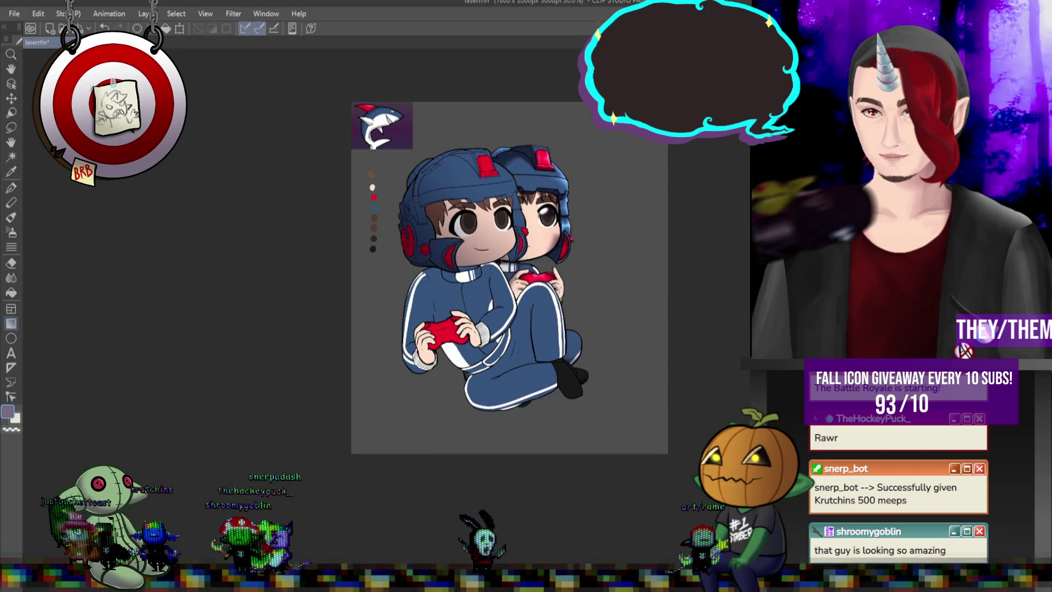
pyautogui.scroll(3, 489, 200)
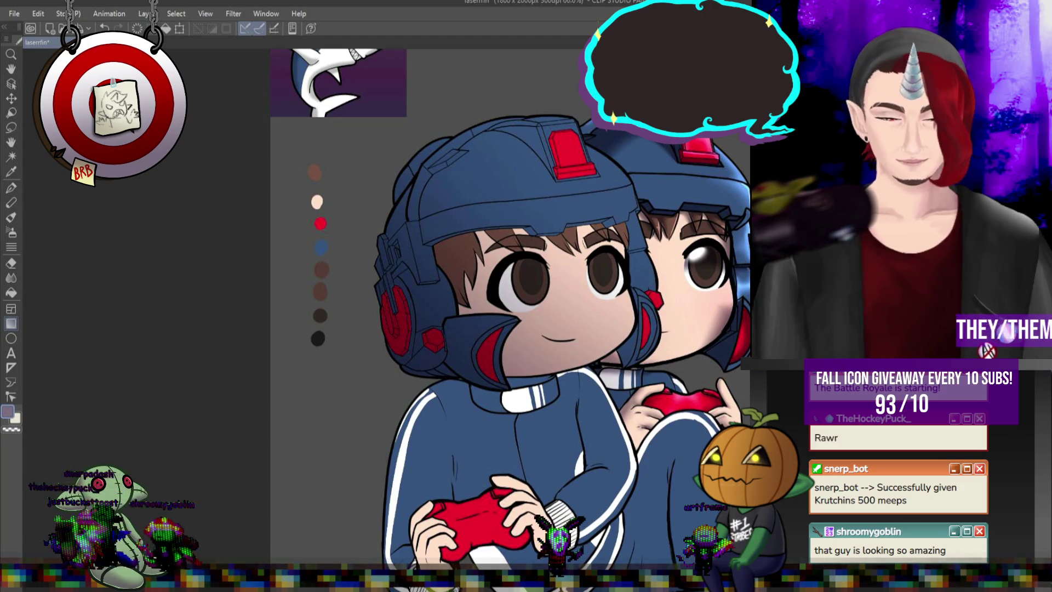
pyautogui.moveTo(384, 548); pyautogui.dragTo(492, 164)
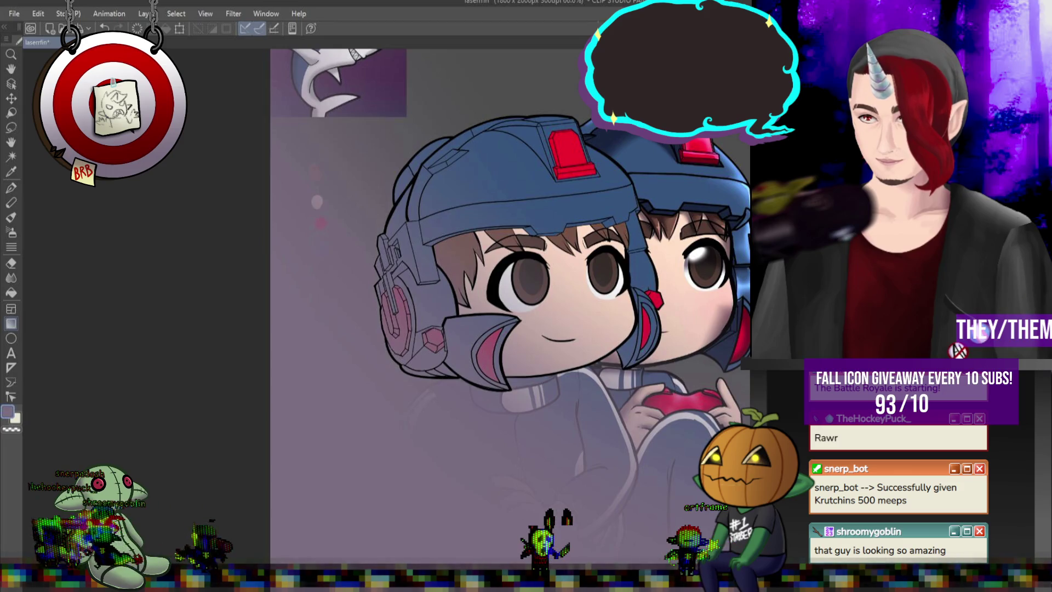
# - Undo the purple gradient, zoom in, and paint lavender shading and pink cheek blush, erasing stray edges
pyautogui.hotkey('ctrl', 'z')
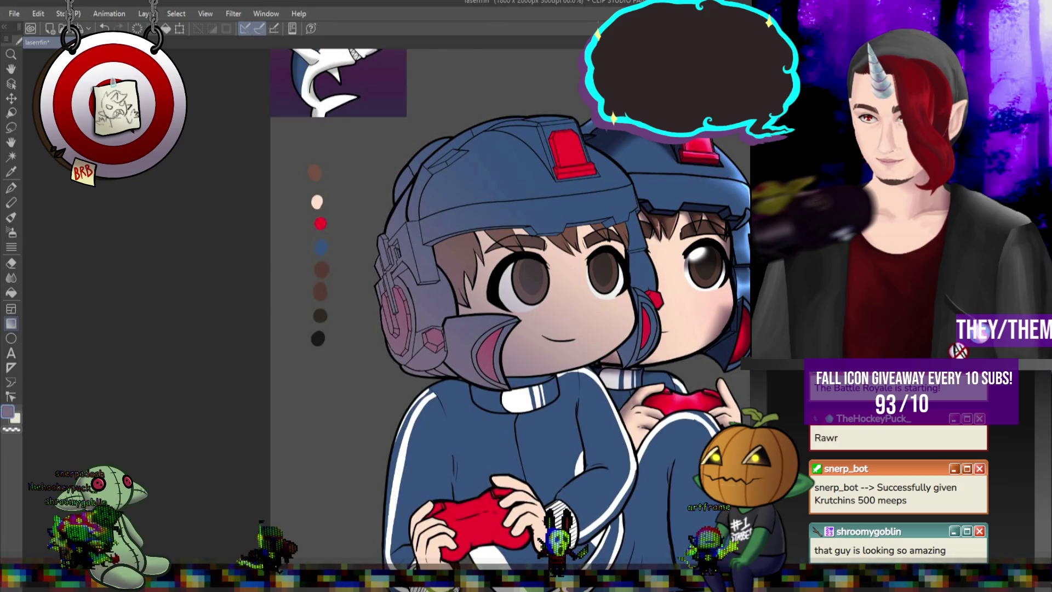
pyautogui.hotkey('ctrl', '+')
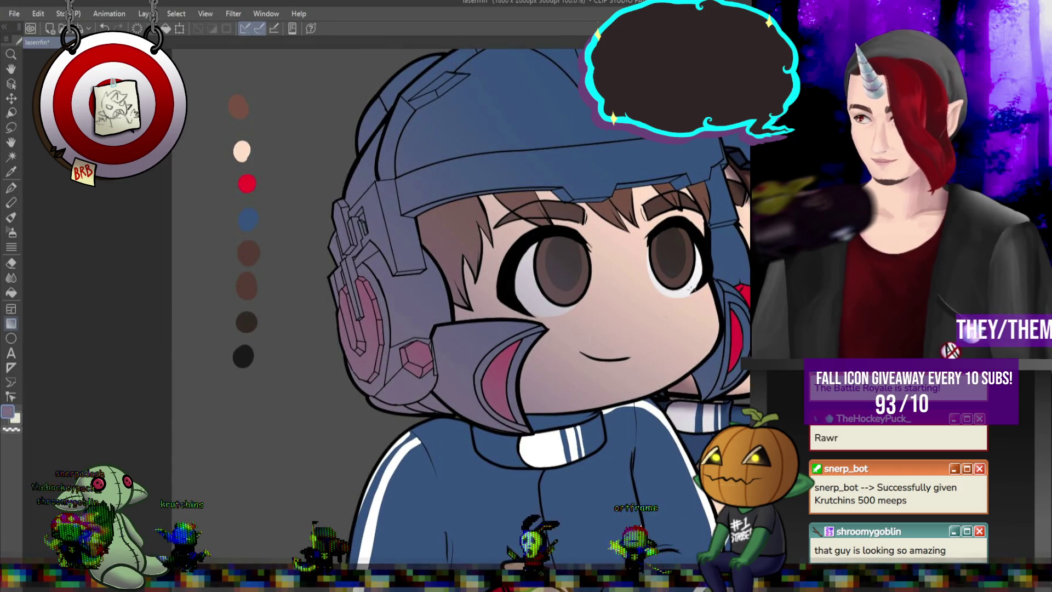
pyautogui.click(10, 187)
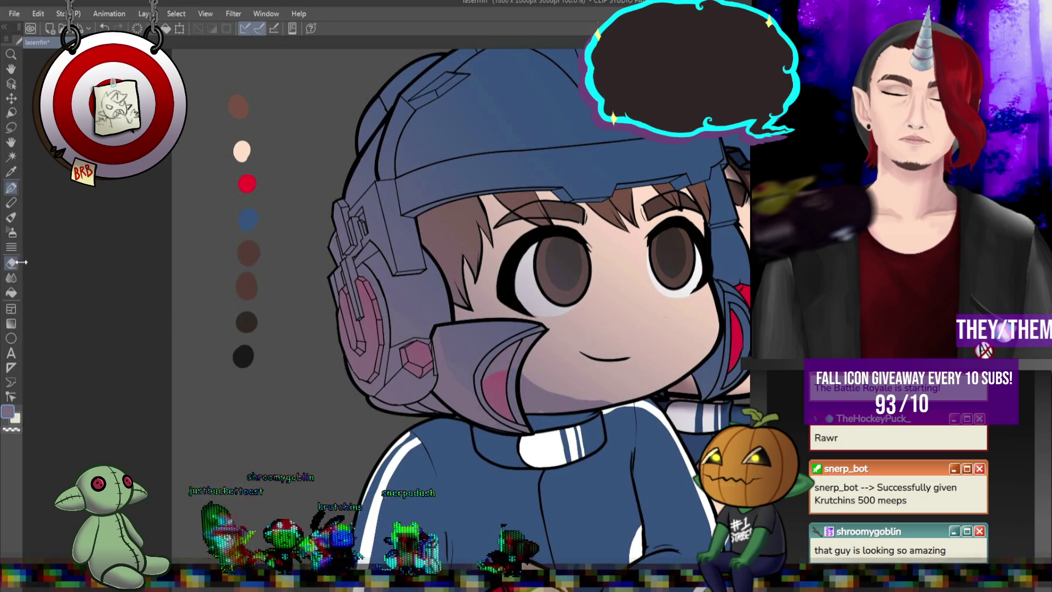
pyautogui.press('e')
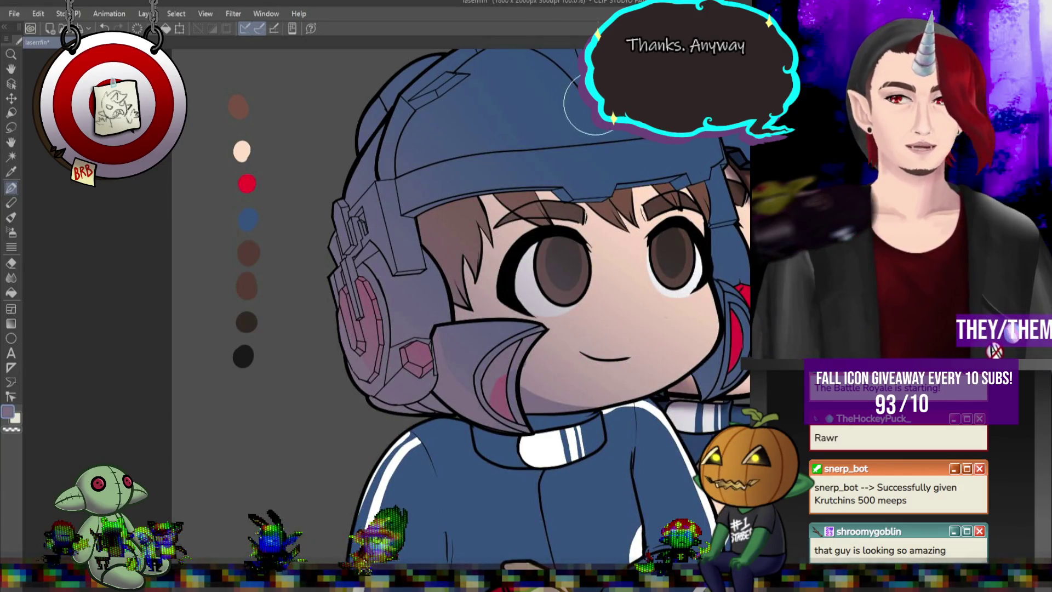
pyautogui.scroll(-5, 584, 104)
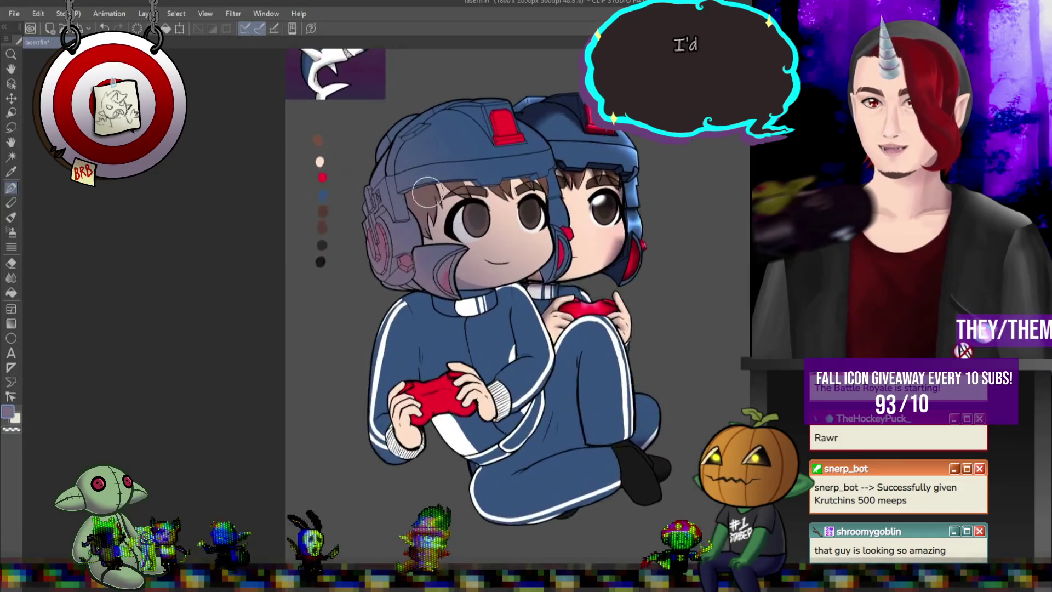
pyautogui.scroll(3, 402, 181)
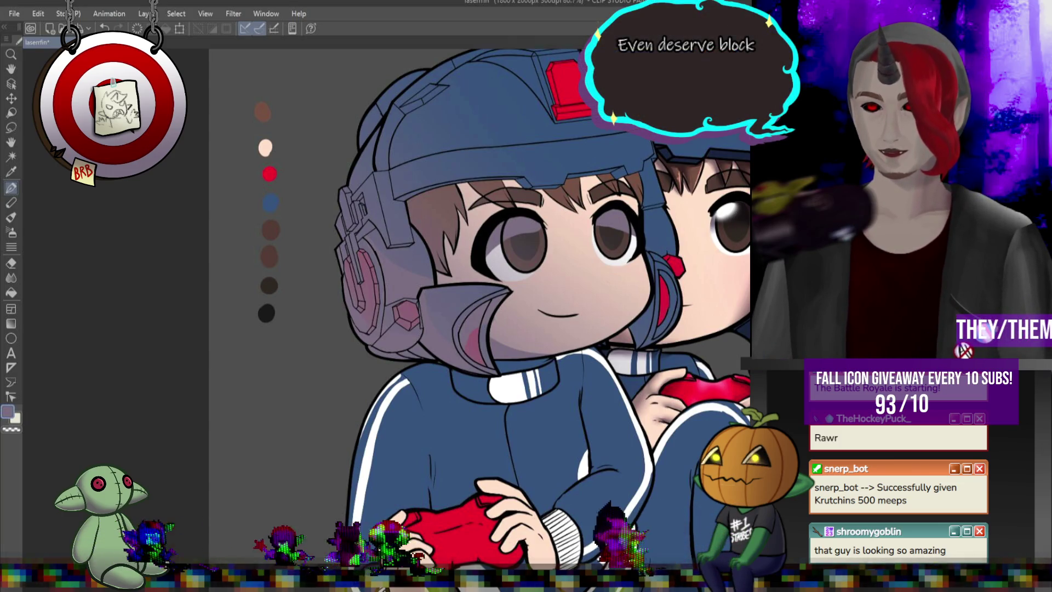
pyautogui.scroll(-3, 593, 248)
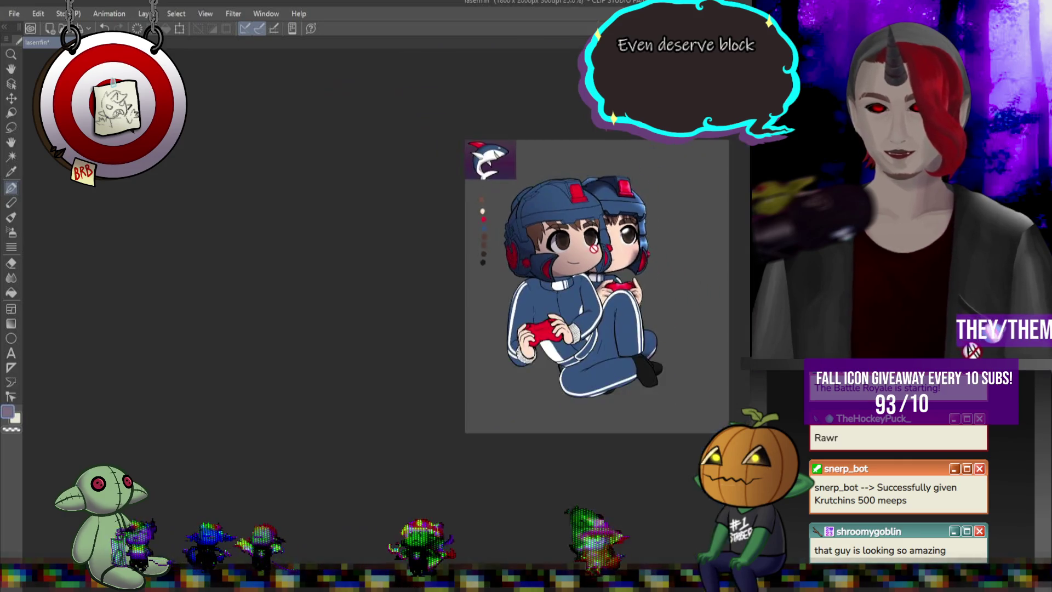
pyautogui.scroll(4, 516, 246)
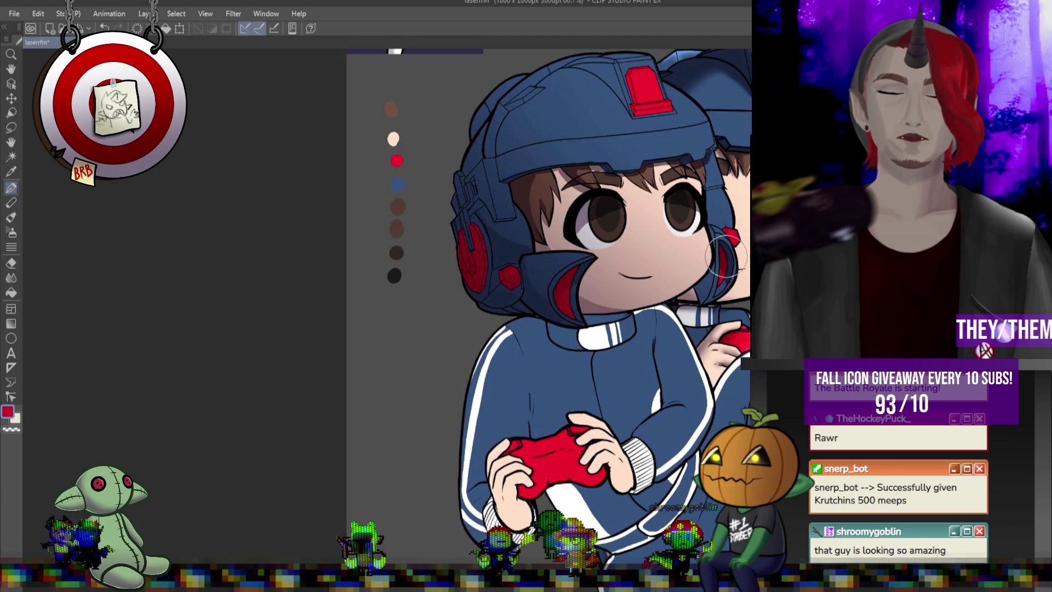
pyautogui.press('alt')
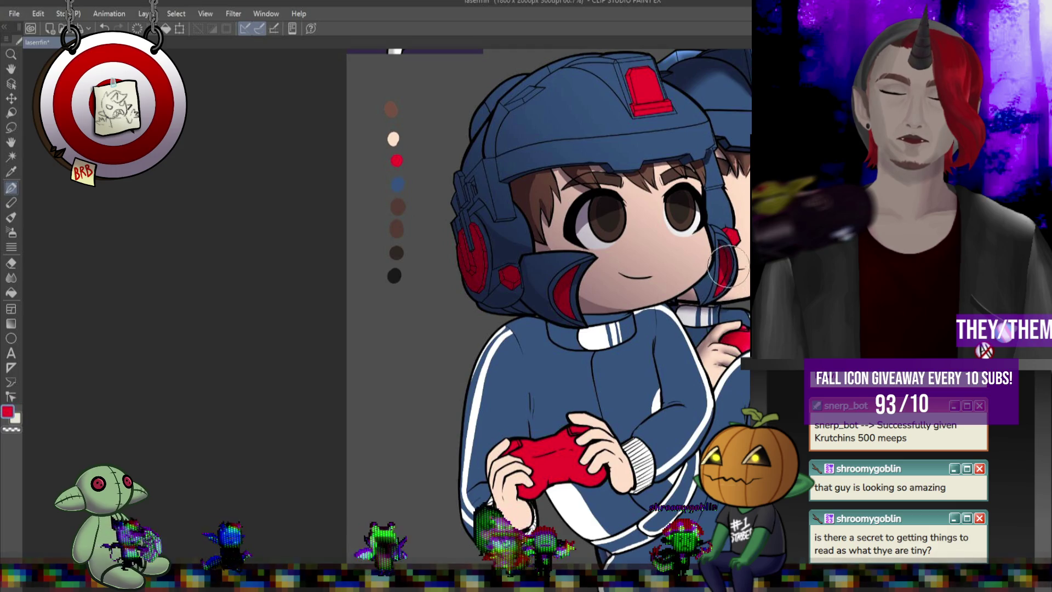
# - Brush a vertical and a curved darker blue shadow stroke across the front gamer's helmet
pyautogui.scroll(1, 720, 244)
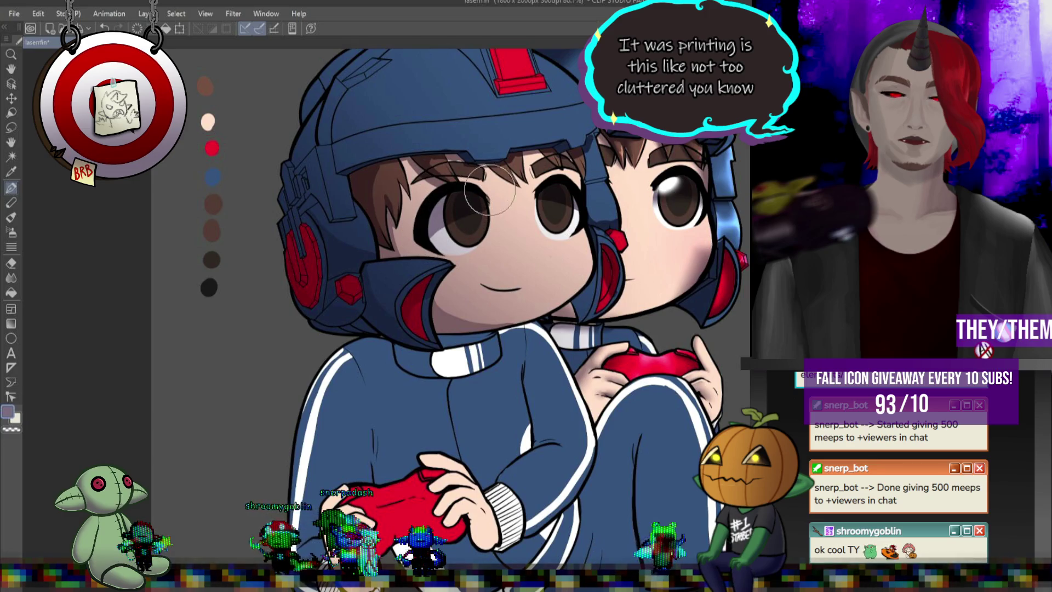
pyautogui.moveTo(350, 91); pyautogui.dragTo(351, 147)
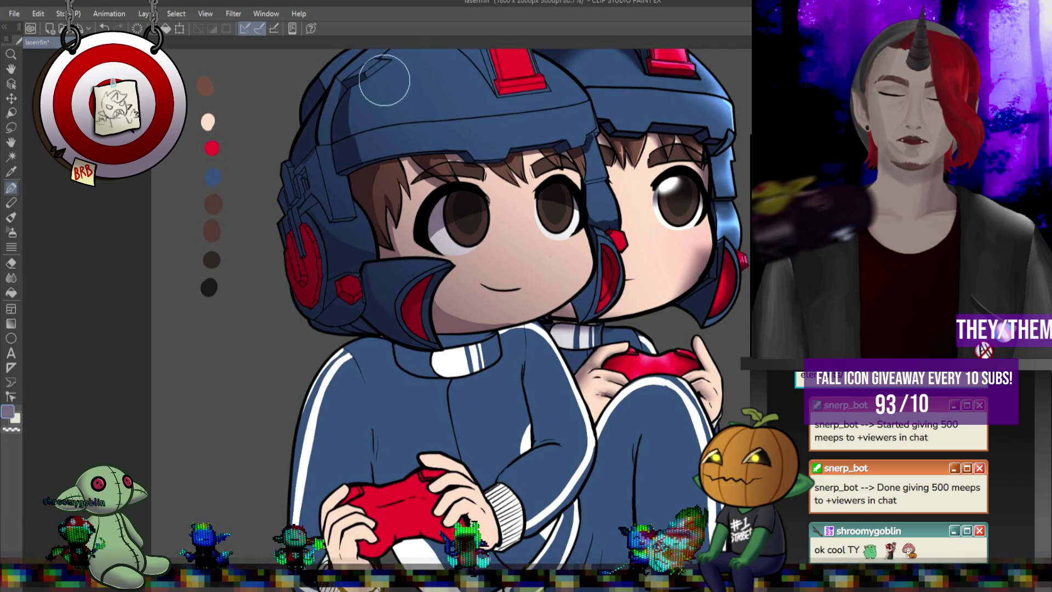
pyautogui.scroll(5, 578, 196)
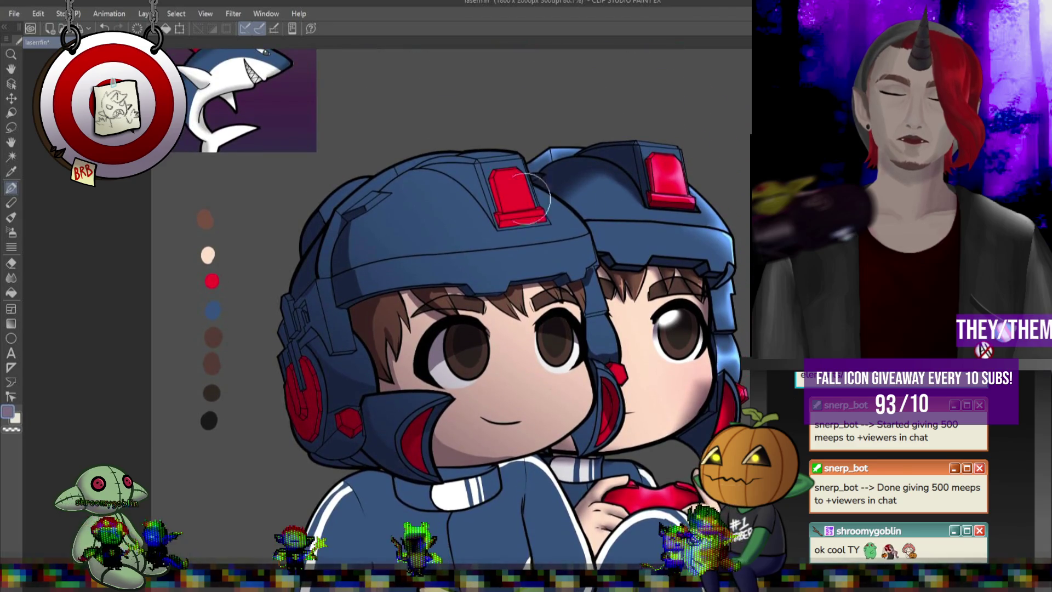
pyautogui.moveTo(436, 174); pyautogui.dragTo(403, 243)
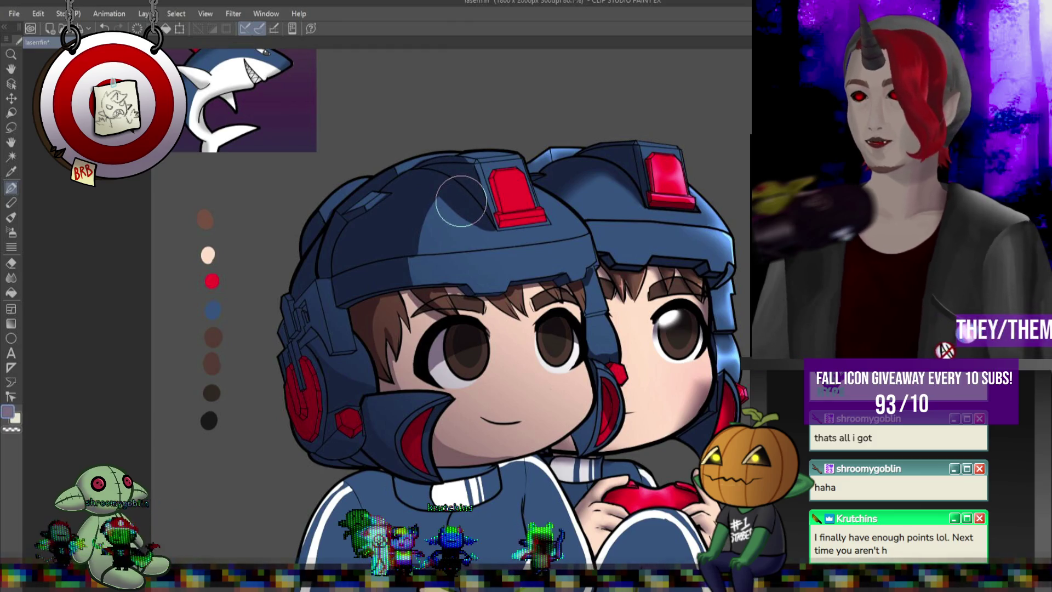
pyautogui.scroll(5, 634, 164)
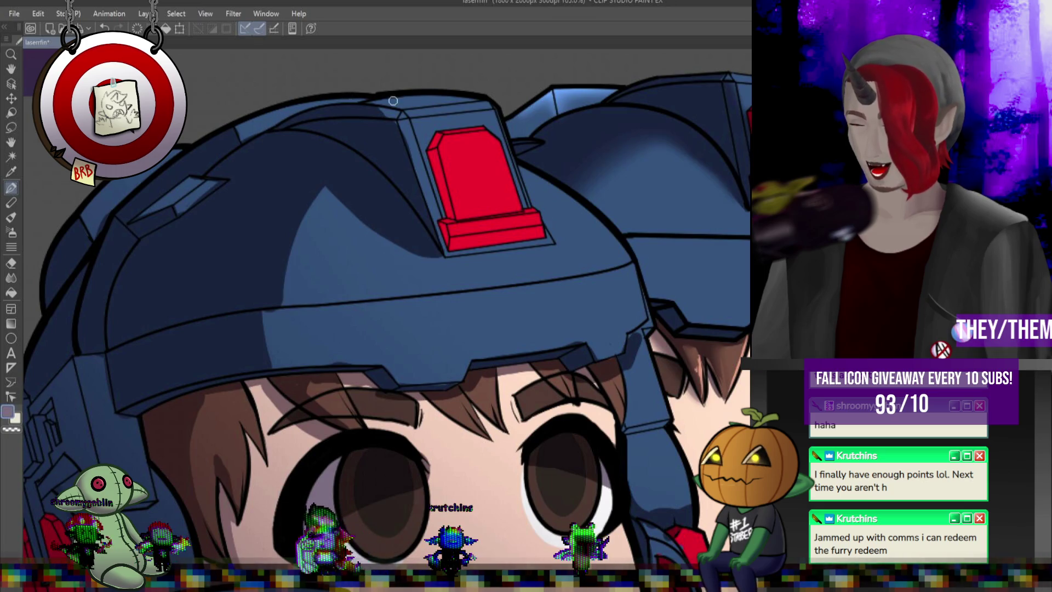
# - Enlarge the brush and paint a dark red shadow on the left helmet light's base
pyautogui.press(']')
pyautogui.press(']')
pyautogui.press(']')
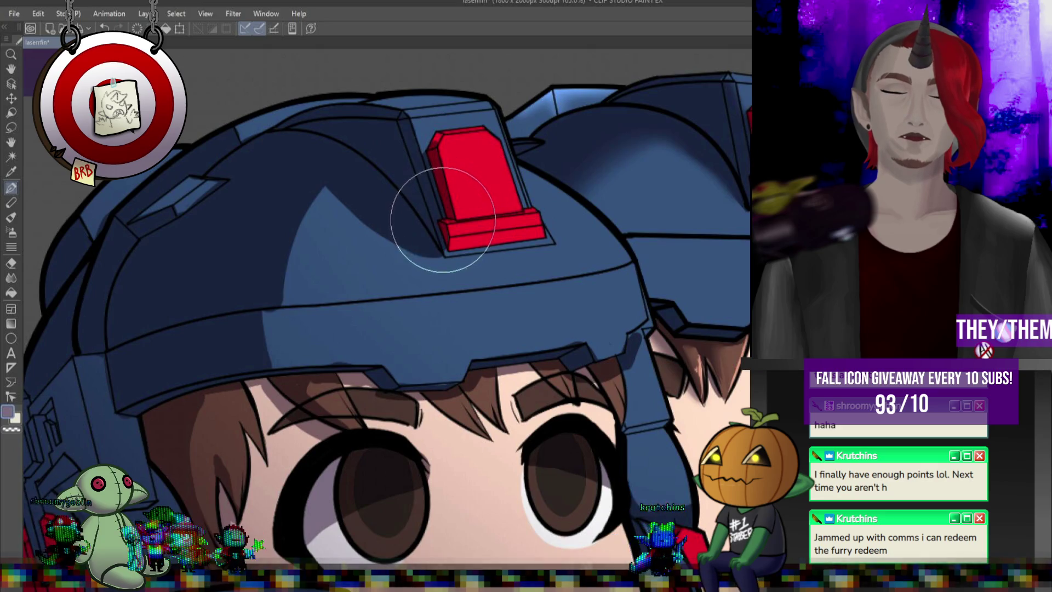
pyautogui.moveTo(446, 253); pyautogui.dragTo(522, 227)
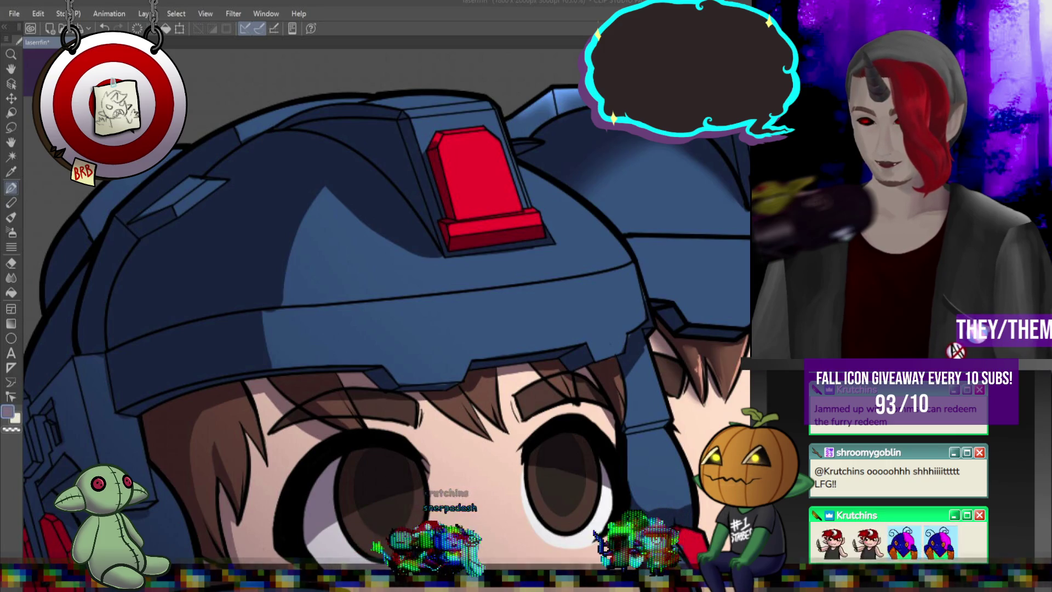
pyautogui.scroll(-6, 606, 386)
pyautogui.scroll(4, 610, 439)
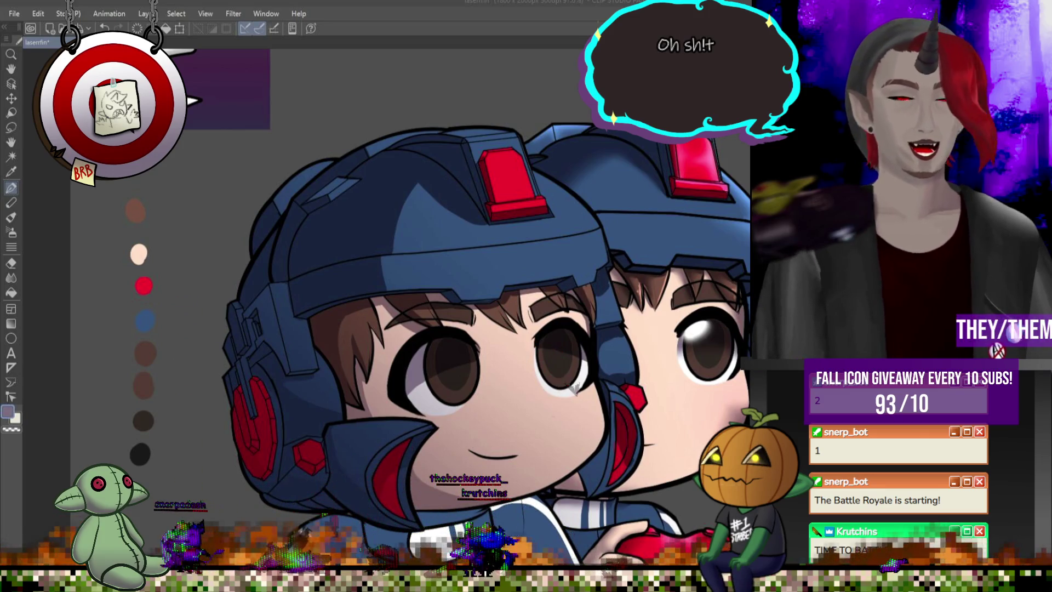
pyautogui.hscroll(1, 495, 277)
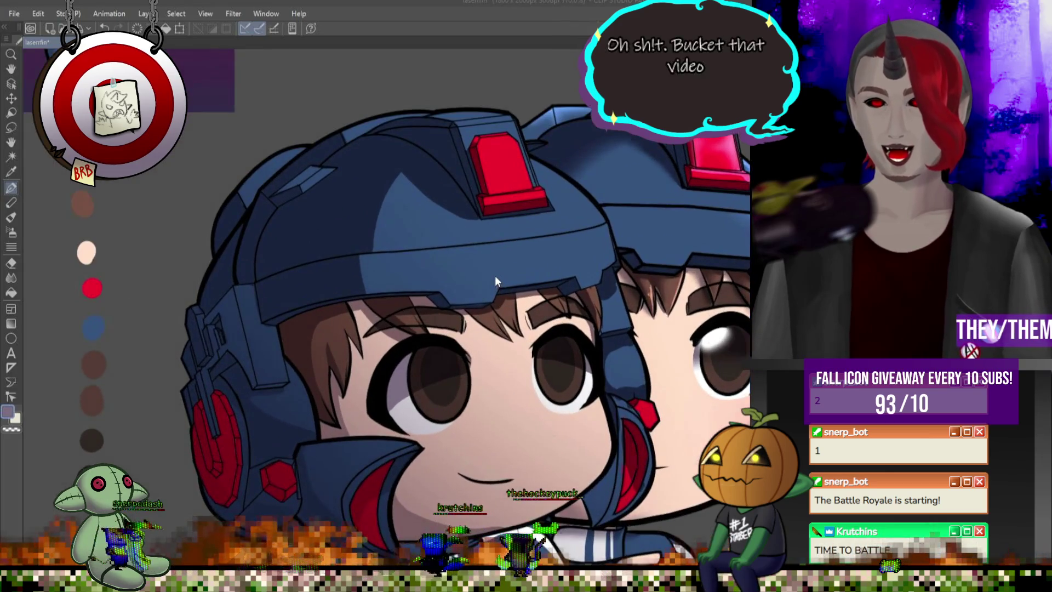
pyautogui.scroll(-3, 495, 275)
pyautogui.scroll(4, 394, 330)
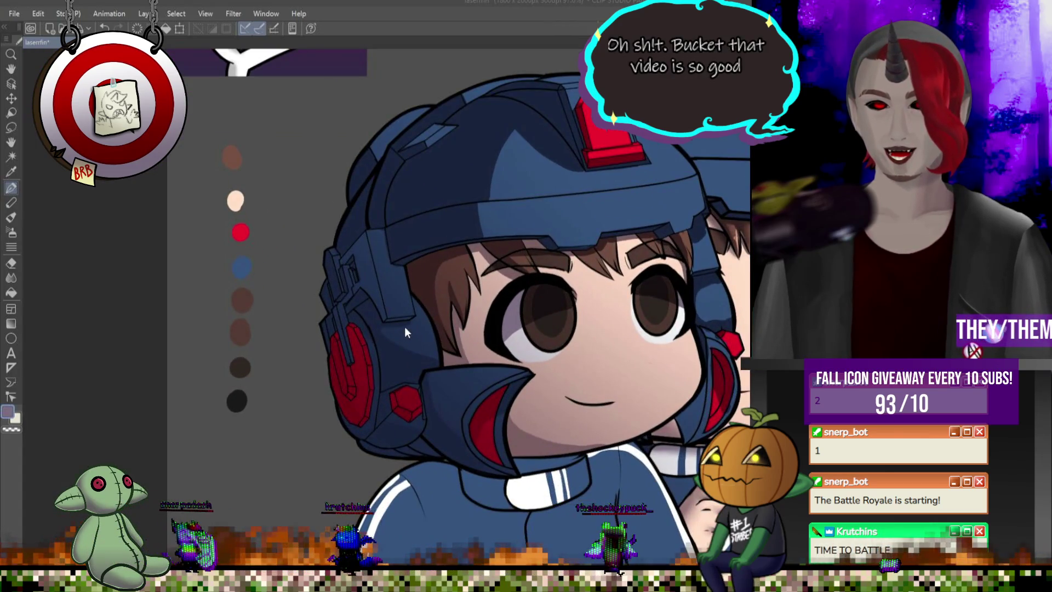
pyautogui.scroll(2, 404, 330)
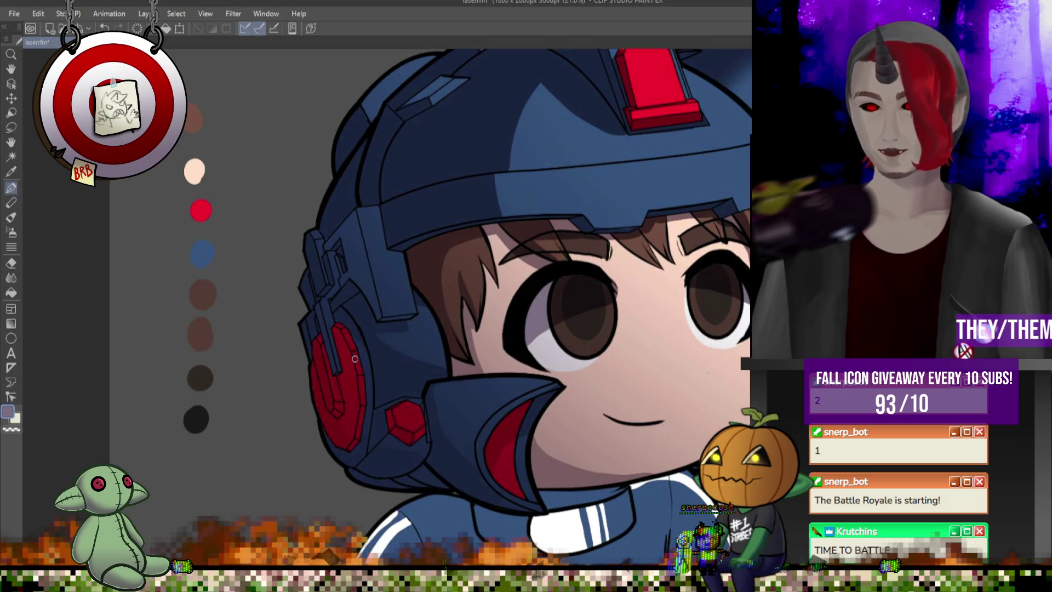
pyautogui.scroll(-5, 333, 317)
pyautogui.scroll(5, 591, 273)
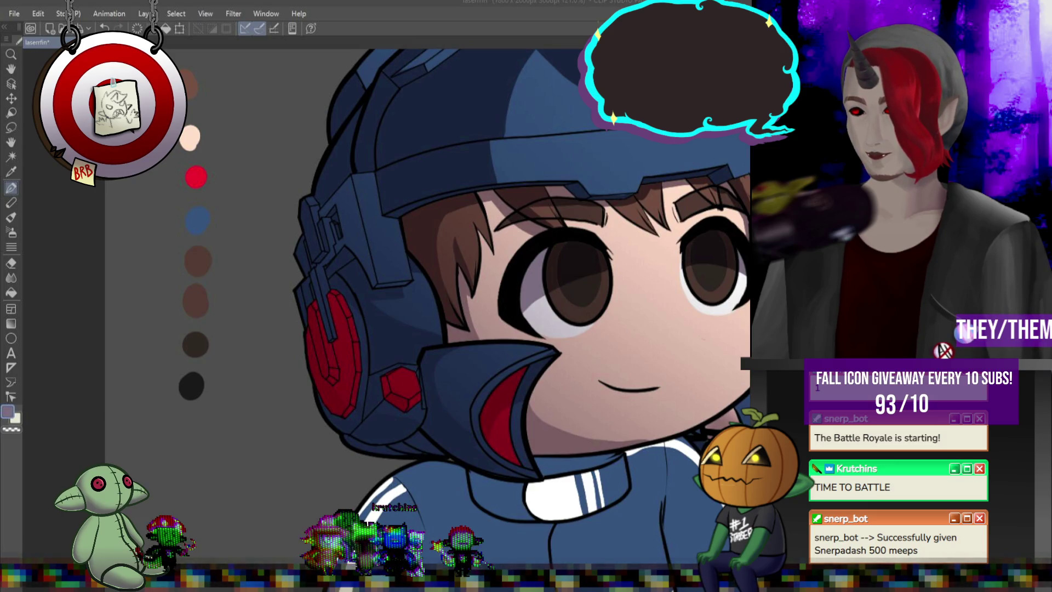
# - Raise the browser, replay the Short from 0:00, pause it, then minimize the browser
pyautogui.hotkey('alt', 'Tab')
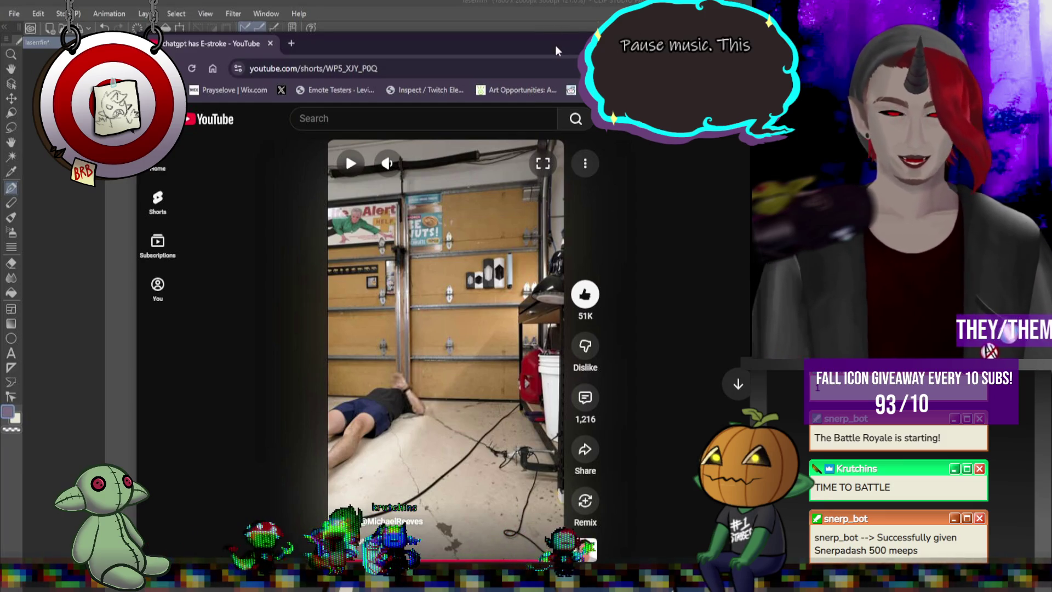
pyautogui.moveTo(556, 43); pyautogui.dragTo(557, 27)
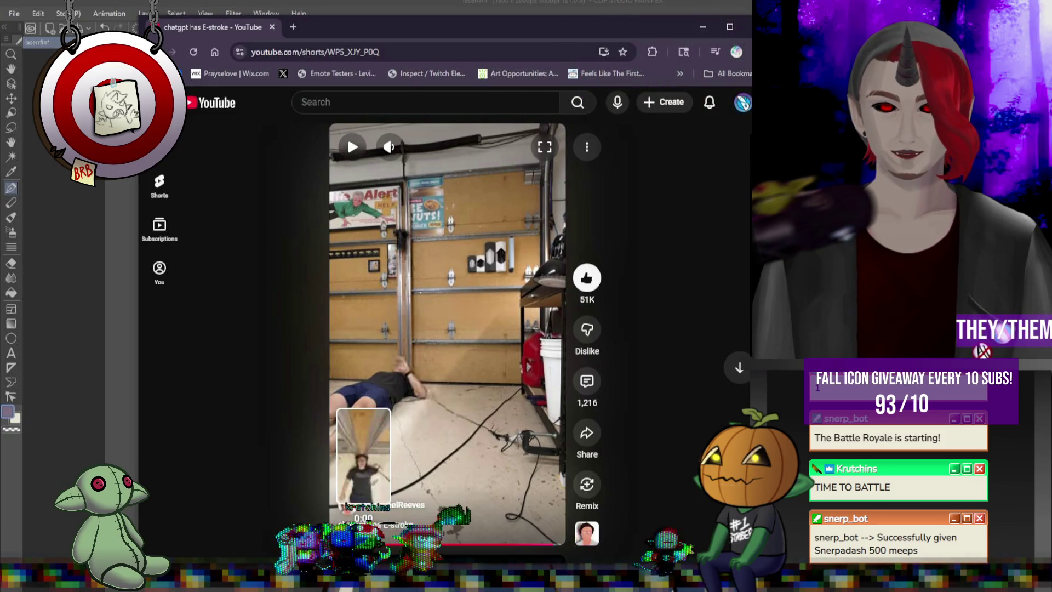
pyautogui.click(363, 544)
pyautogui.press('space')
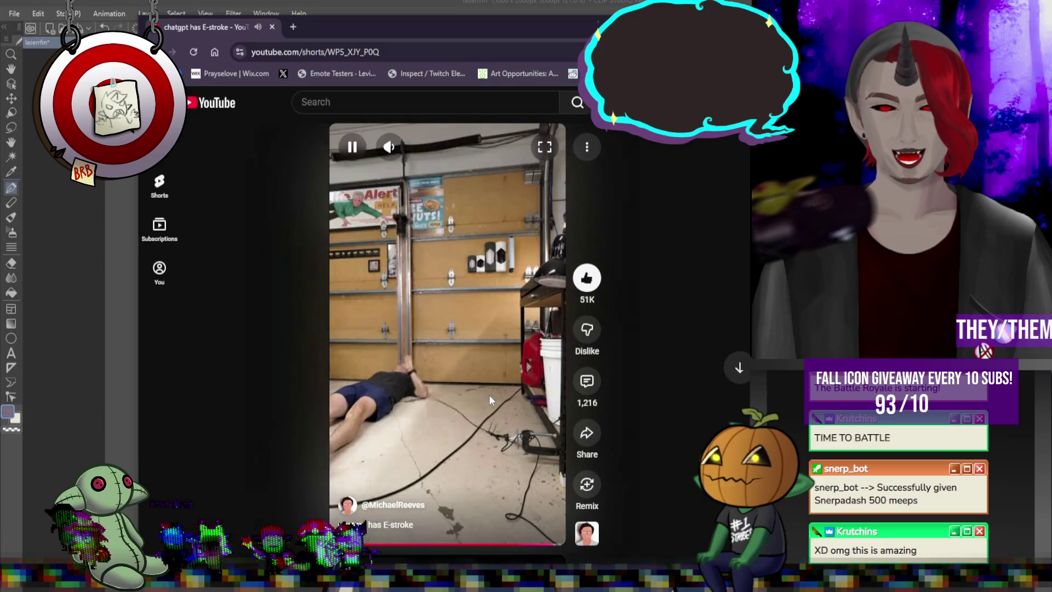
pyautogui.click(489, 397)
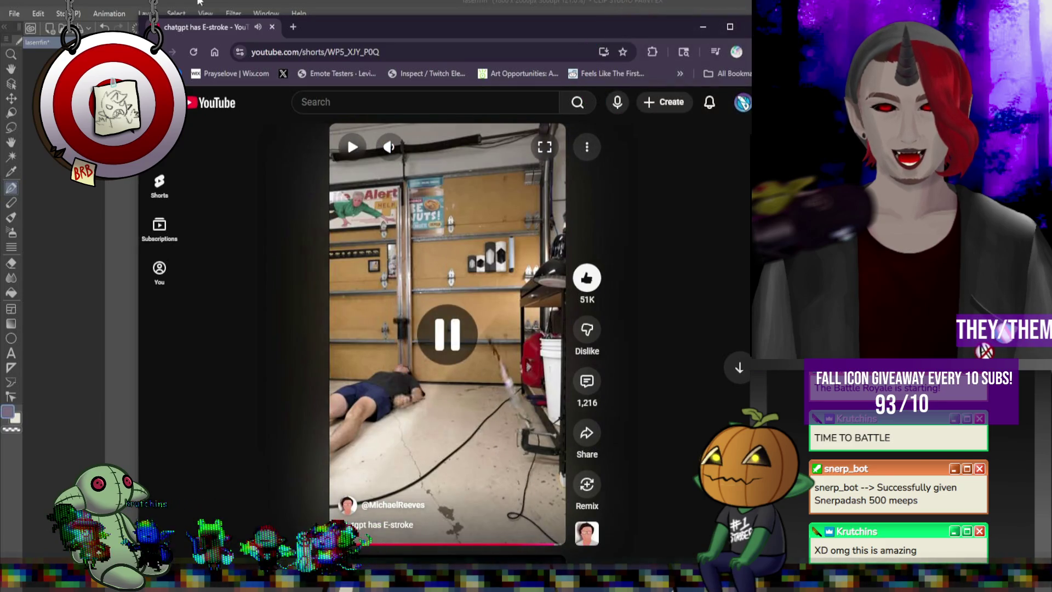
pyautogui.press('super+Down')
pyautogui.press('super+Down')
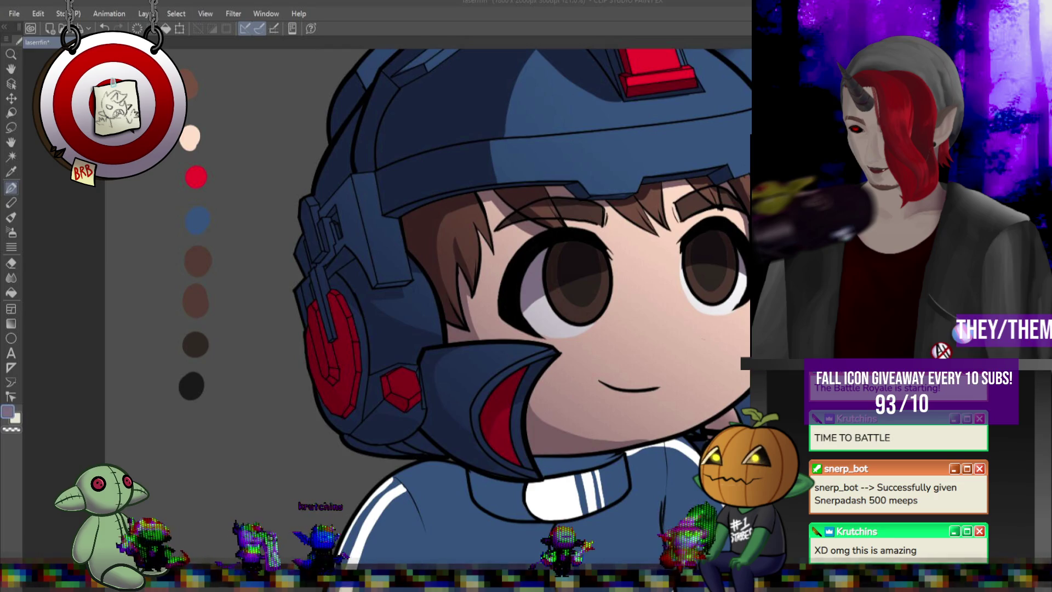
# - Zoom out to view the full drawing, then zoom back in on the left character's helmet
pyautogui.scroll(-5, 530, 284)
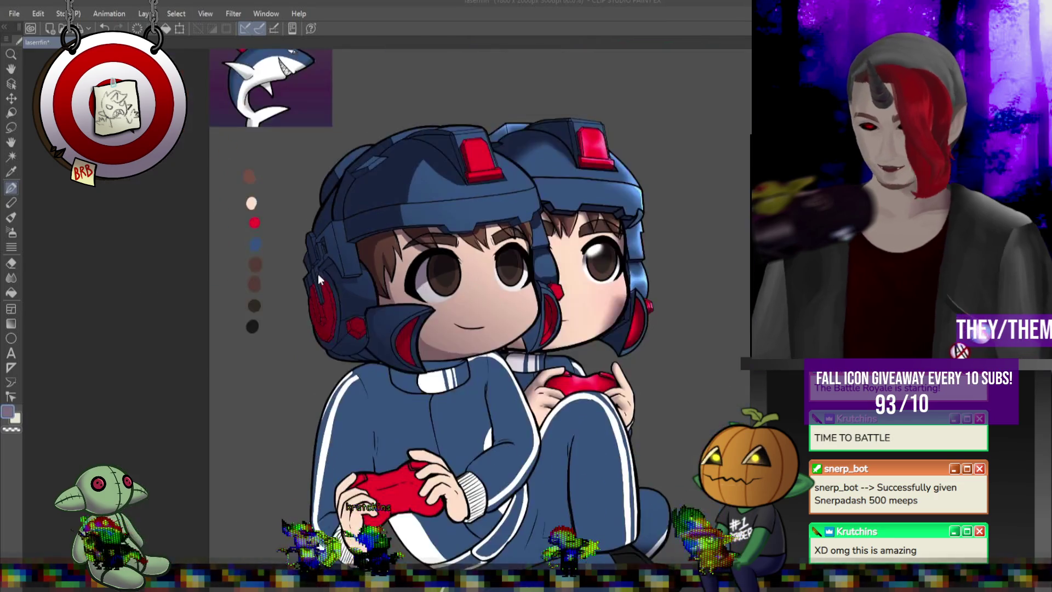
pyautogui.scroll(1, 402, 359)
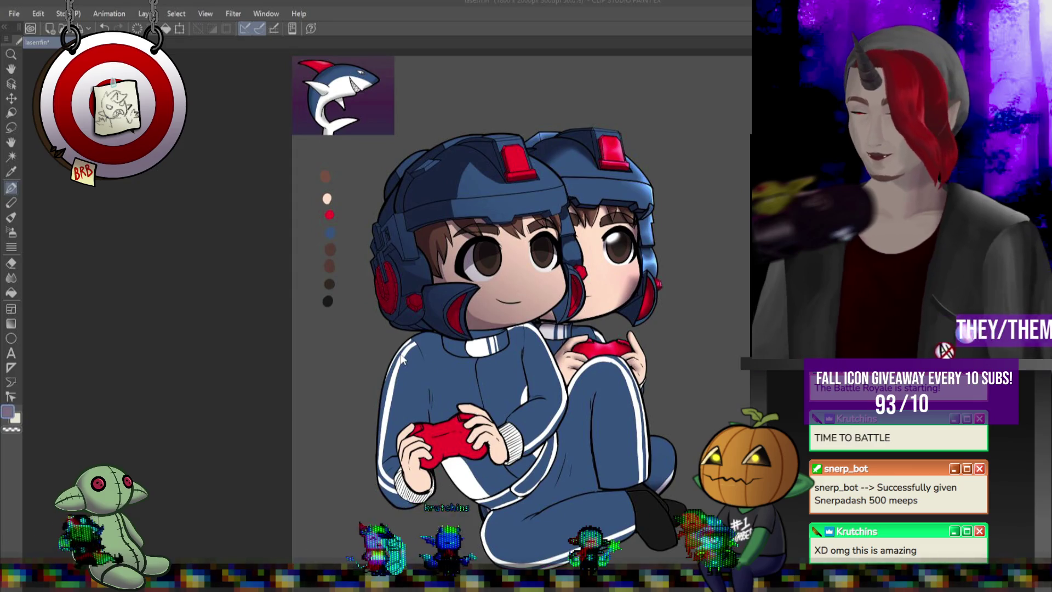
pyautogui.scroll(-1, 442, 203)
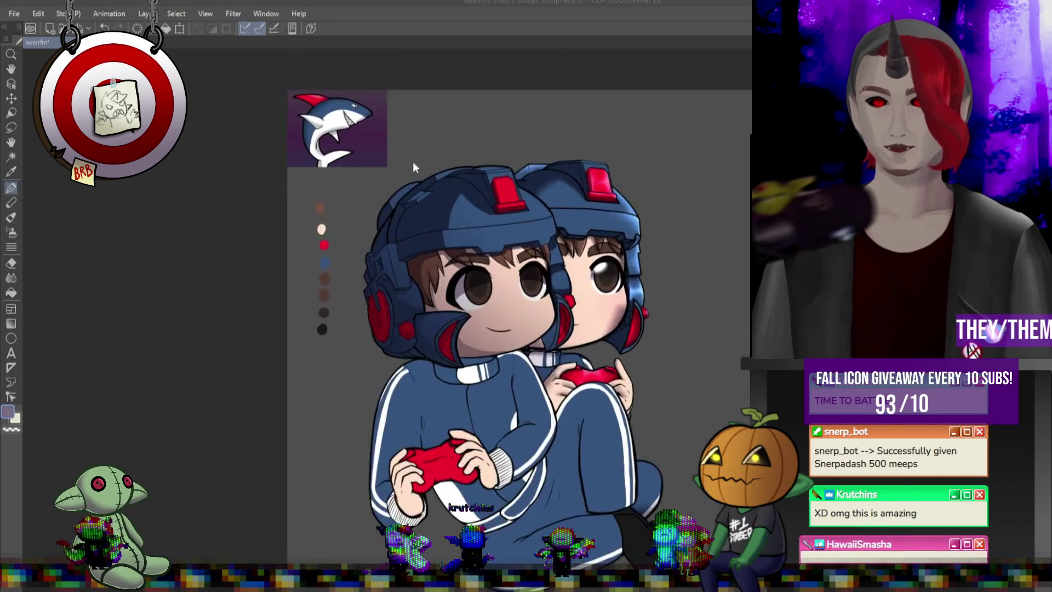
pyautogui.scroll(3, 389, 186)
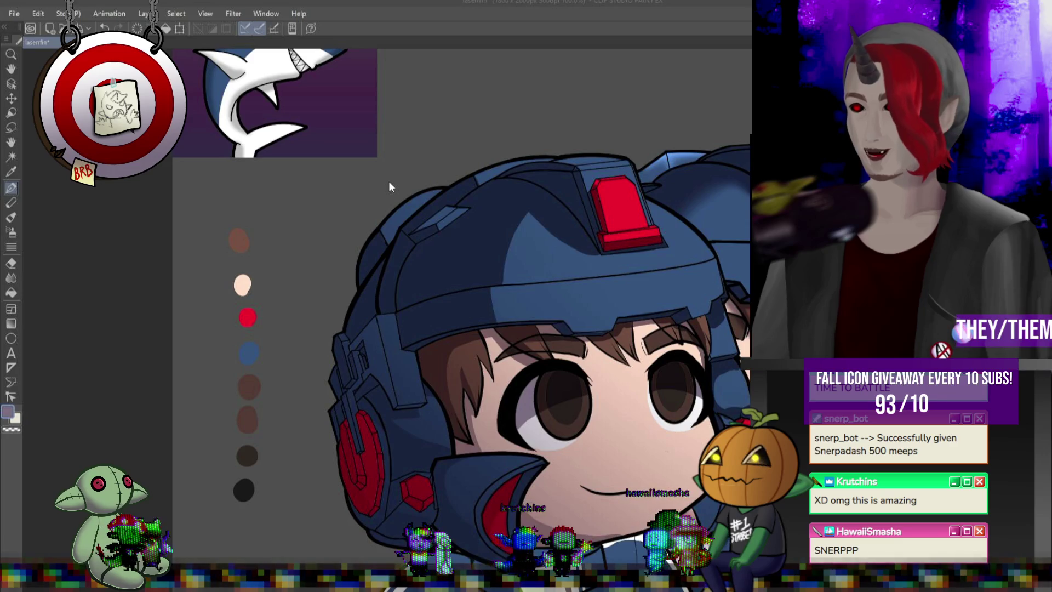
# - Zoom in on the front gamer's face, picking the white Pen, then returning to the Blend tool
pyautogui.press('j')
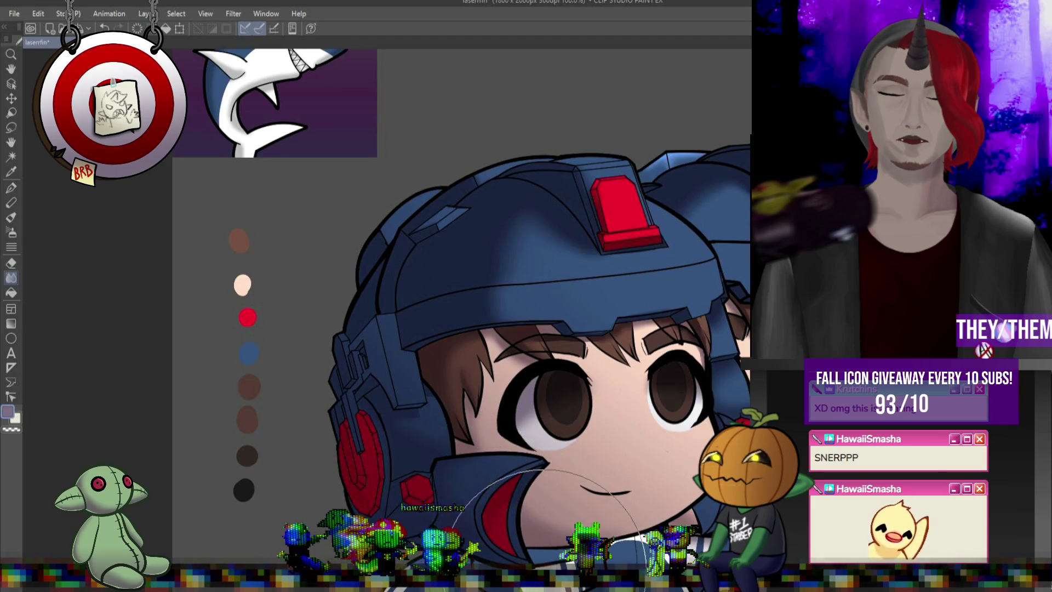
pyautogui.scroll(-3, 545, 564)
pyautogui.scroll(4, 554, 344)
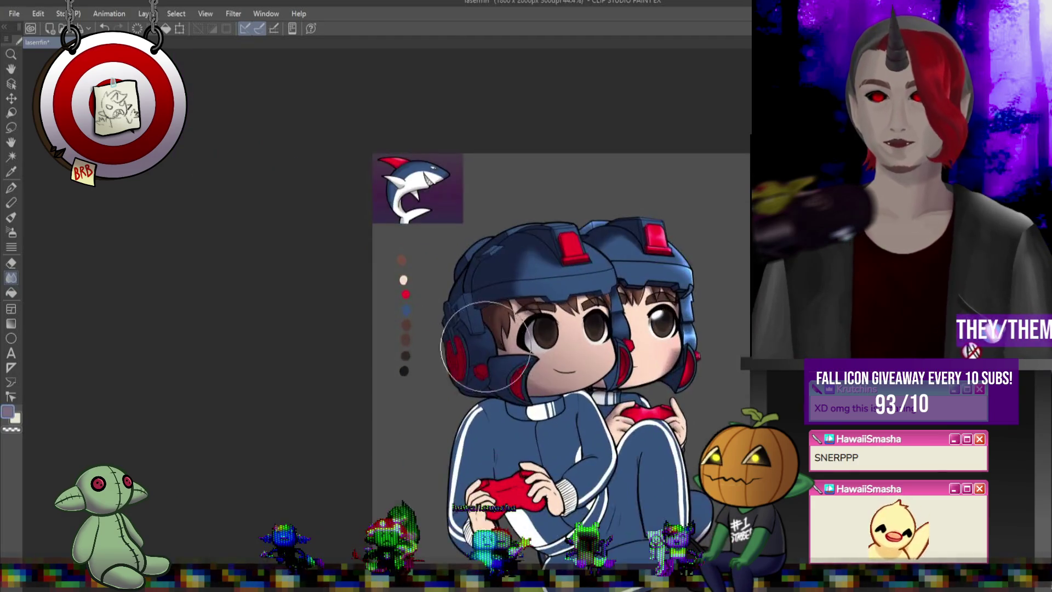
pyautogui.scroll(-3, 554, 344)
pyautogui.scroll(1, 783, 350)
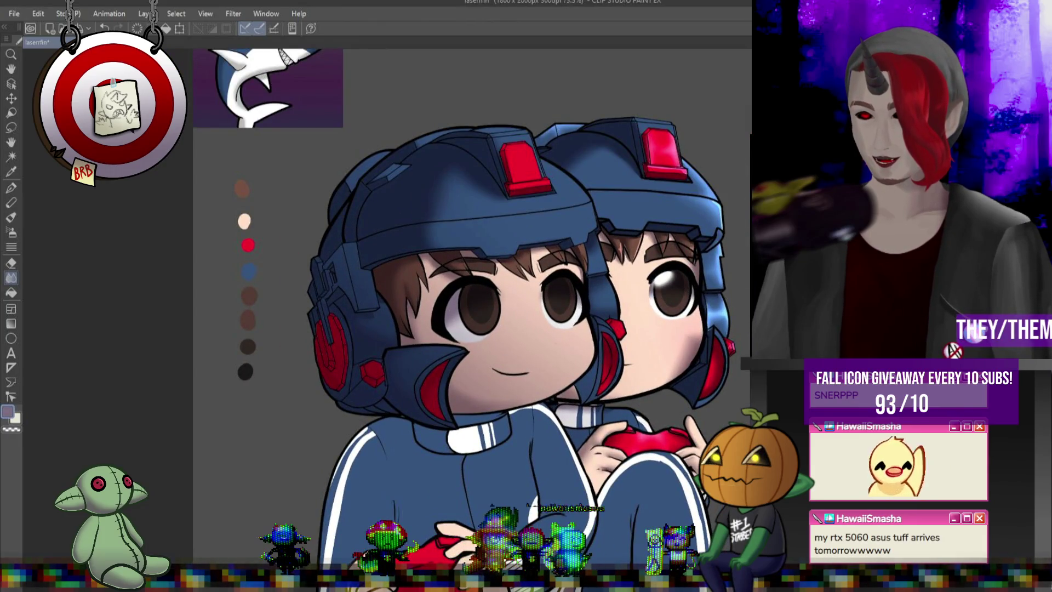
pyautogui.scroll(-2, 728, 208)
pyautogui.scroll(2, 571, 288)
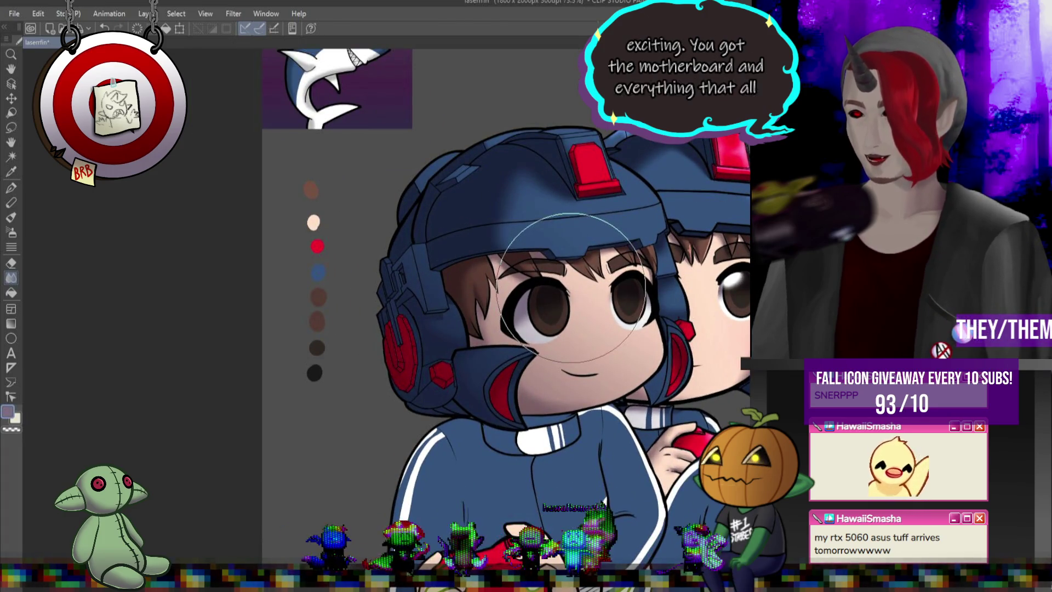
pyautogui.click(11, 188)
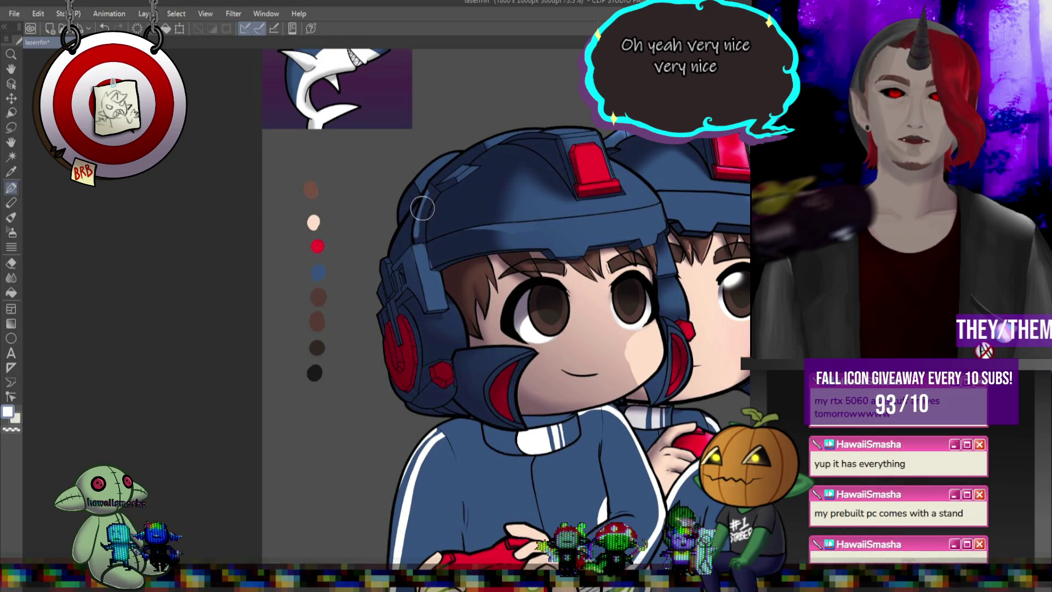
pyautogui.press('j')
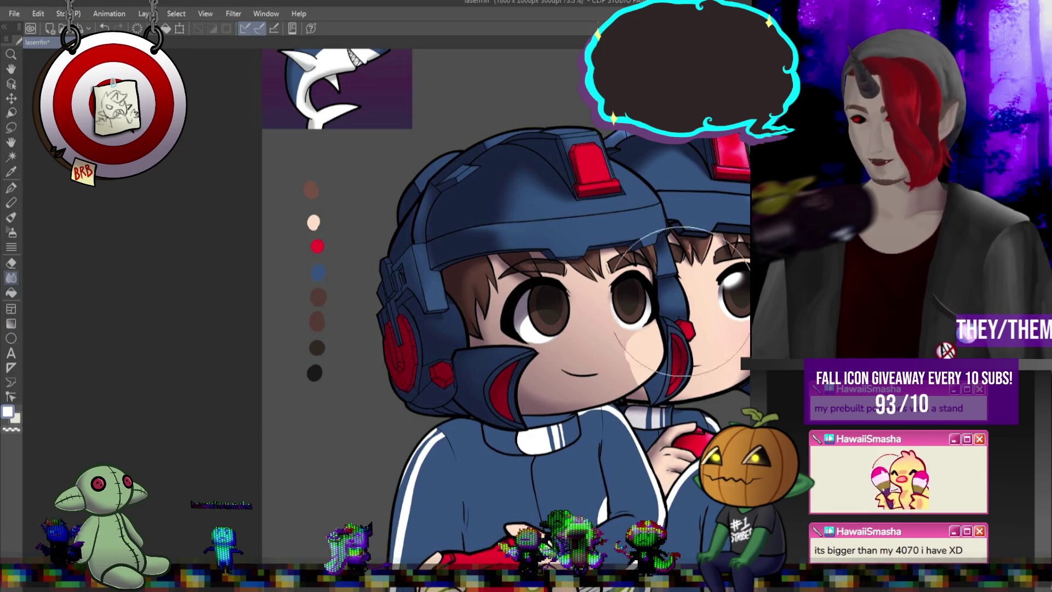
# - Soften the cheek shading edge and paint a light-blue highlight on the helmet side
pyautogui.scroll(-3, 597, 321)
pyautogui.scroll(4, 597, 320)
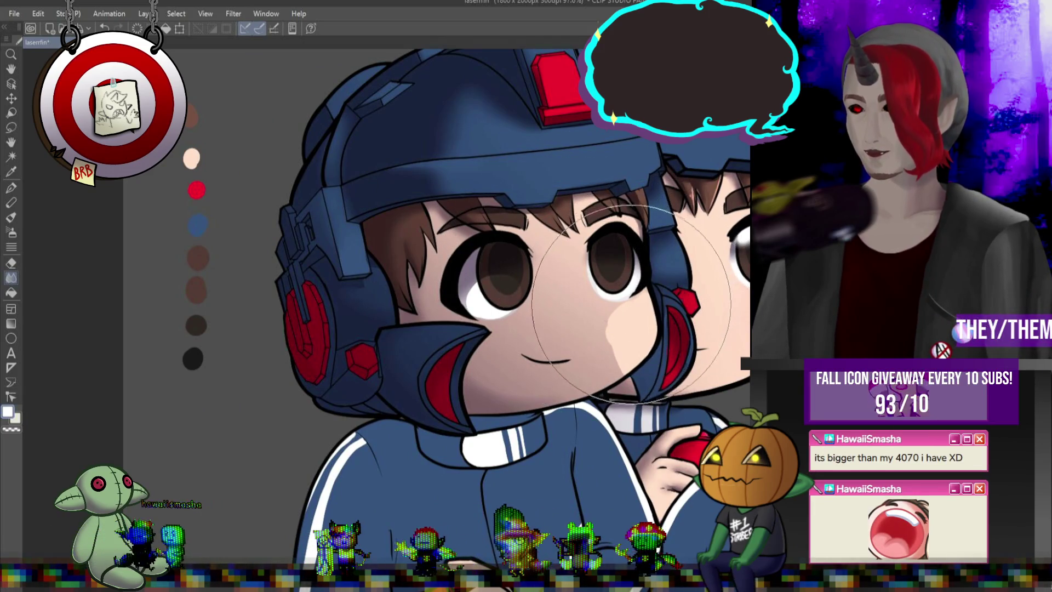
pyautogui.moveTo(629, 296)
pyautogui.mouseDown()
pyautogui.moveTo(635, 277)
pyautogui.moveTo(474, 285)
pyautogui.moveTo(633, 304)
pyautogui.mouseUp()
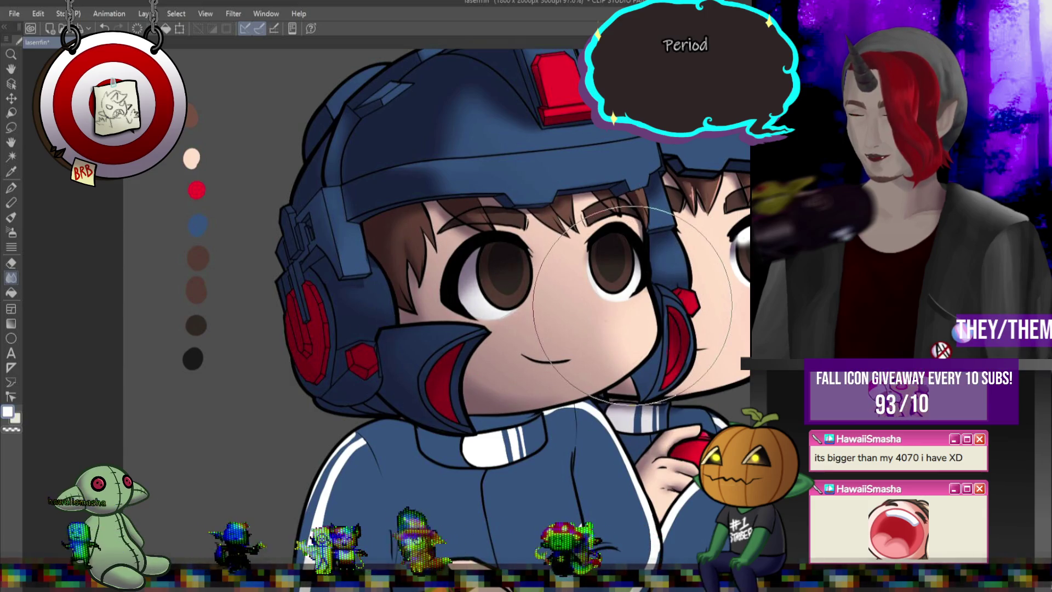
pyautogui.moveTo(399, 297); pyautogui.dragTo(337, 306)
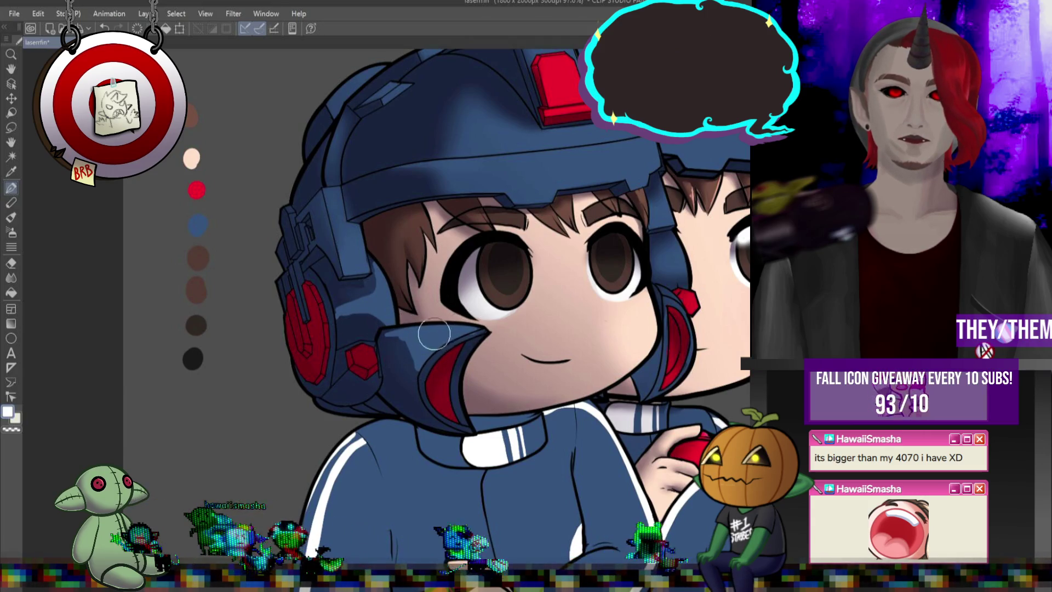
# - Blend the shading further with a much larger brush, then zoom out to the whole drawing
pyautogui.click(17, 277)
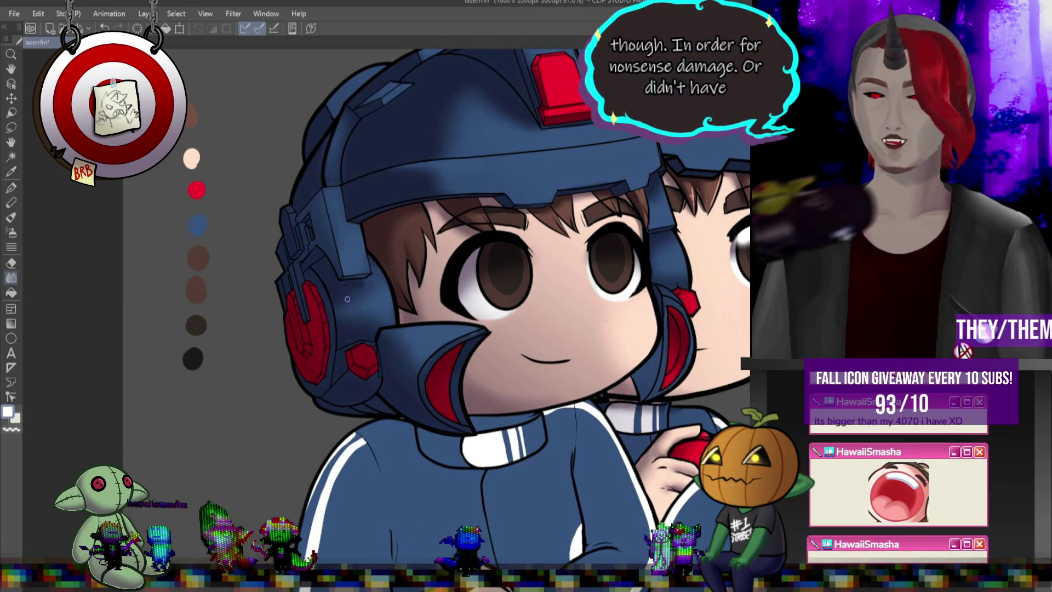
pyautogui.press(']')
pyautogui.press(']')
pyautogui.press(']')
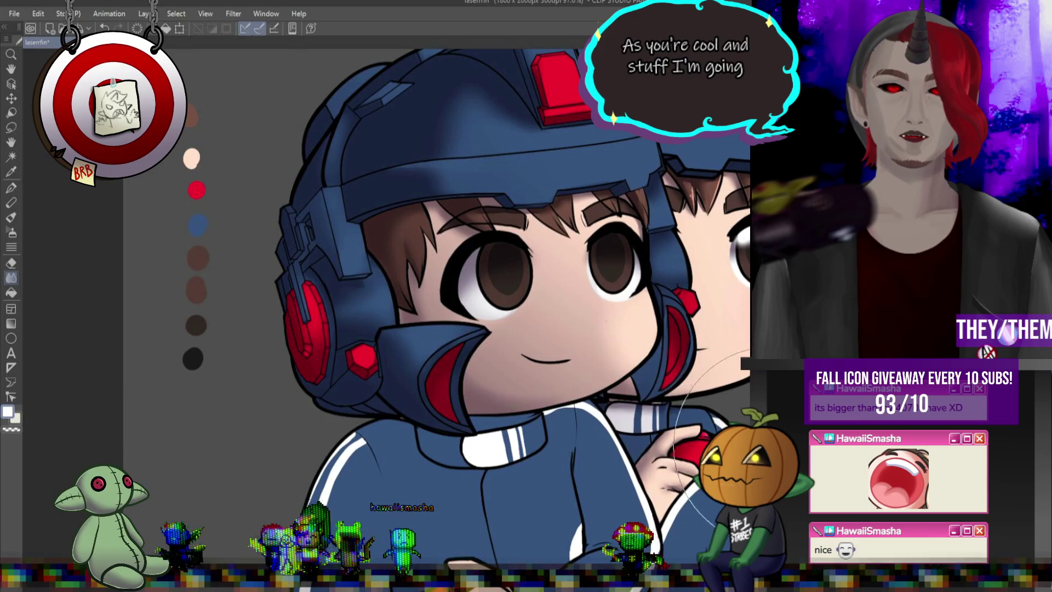
pyautogui.press('p')
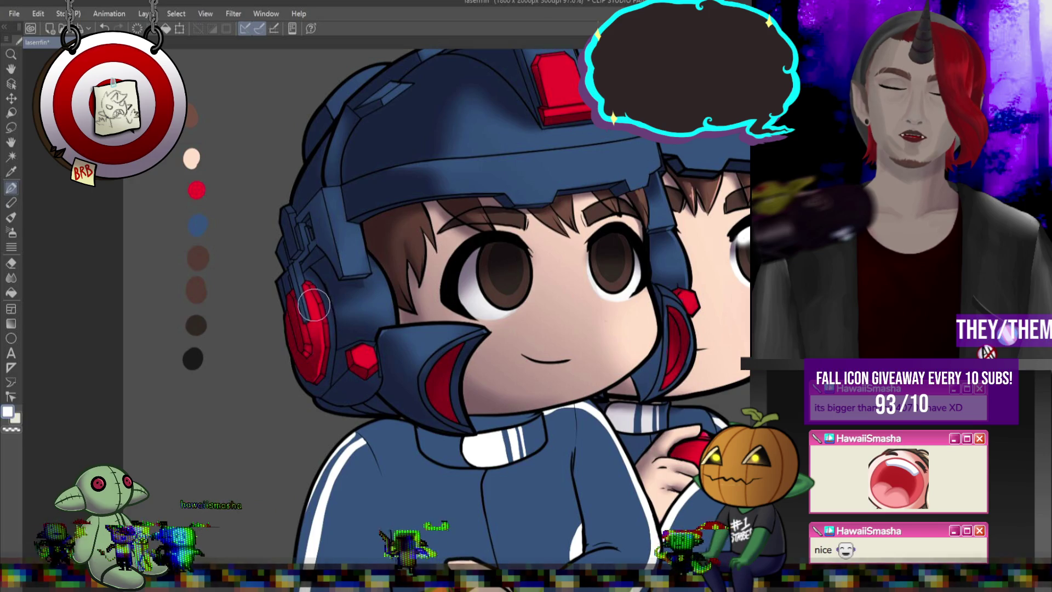
pyautogui.press('j')
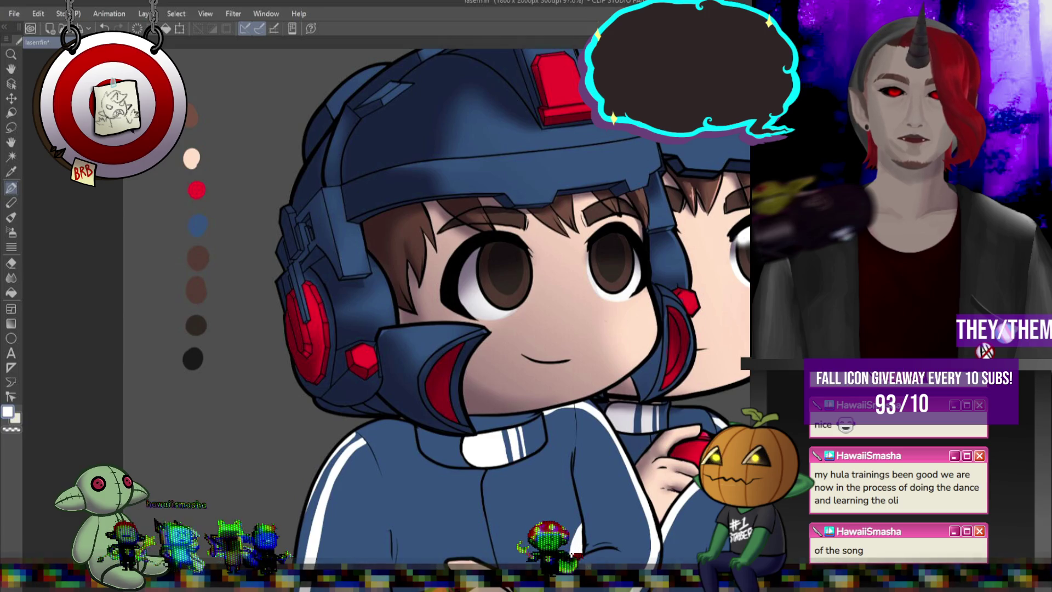
pyautogui.click(11, 279)
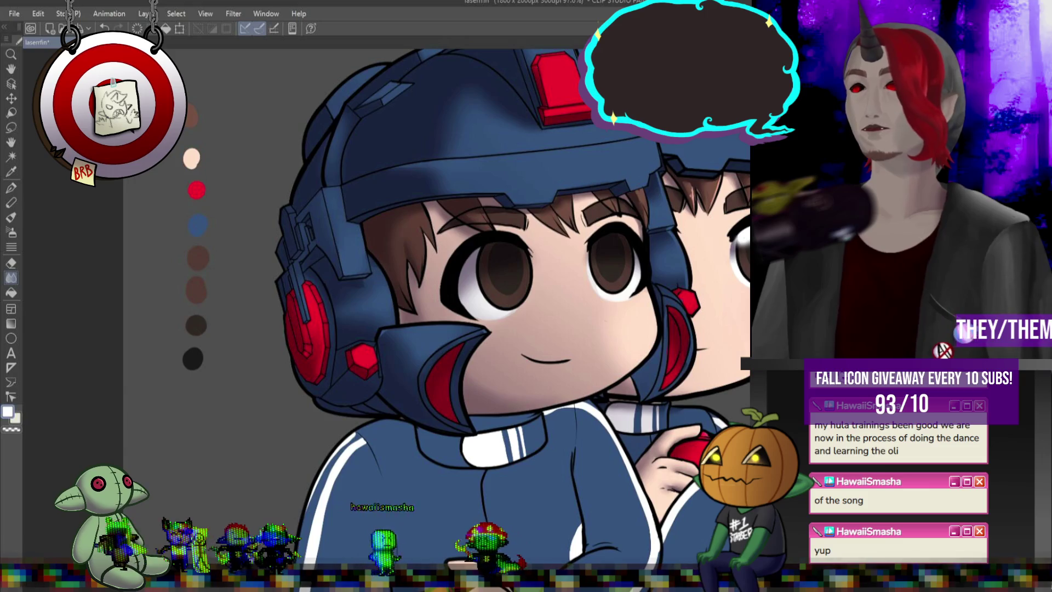
pyautogui.scroll(-5, 643, 233)
pyautogui.scroll(2, 622, 175)
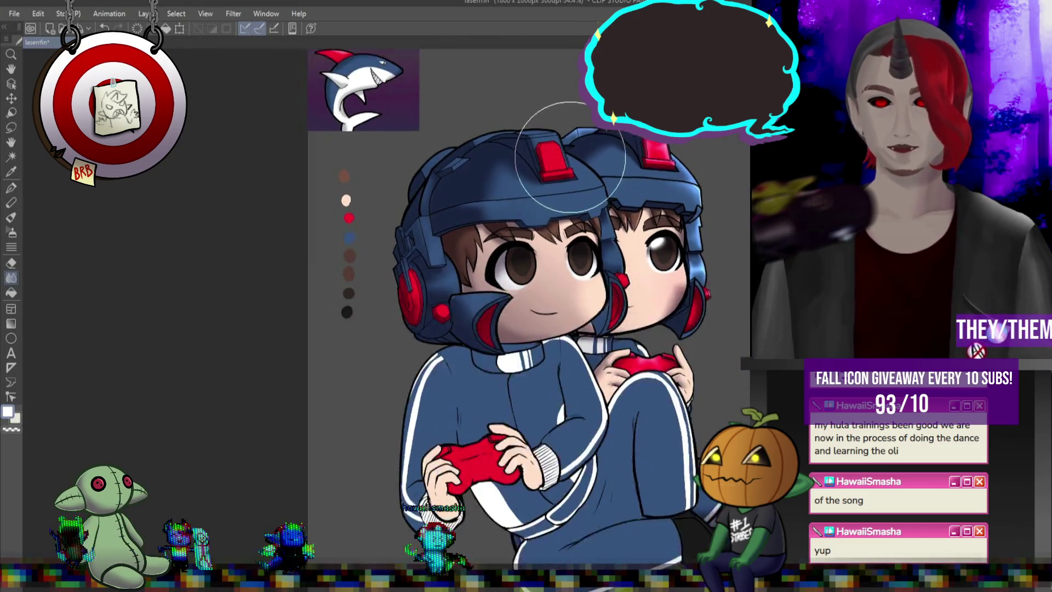
pyautogui.scroll(5, 621, 177)
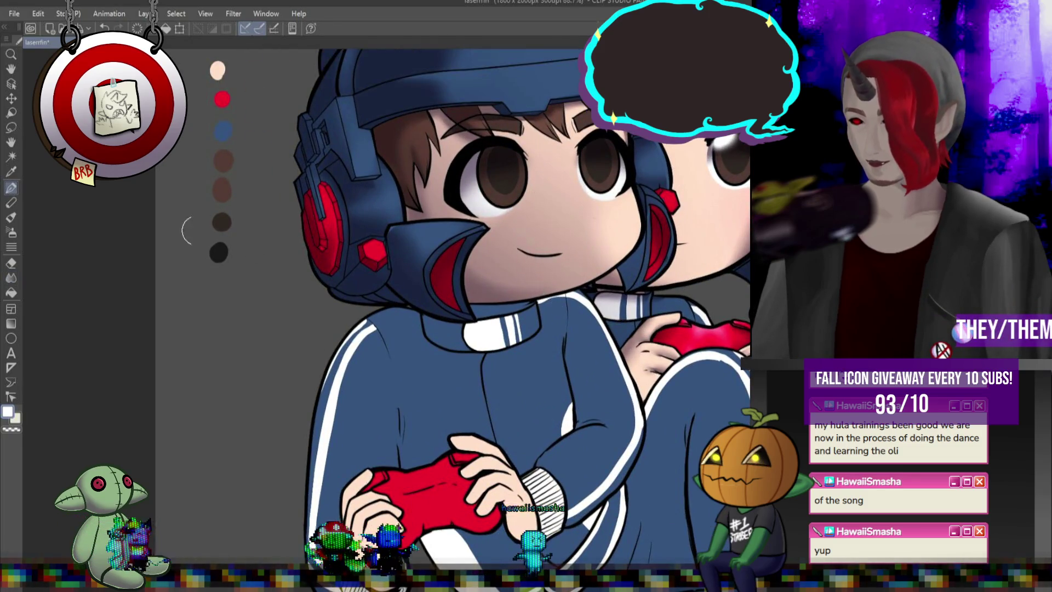
pyautogui.moveTo(522, 255)
pyautogui.mouseDown()
pyautogui.moveTo(575, 236)
pyautogui.moveTo(515, 225)
pyautogui.mouseUp()
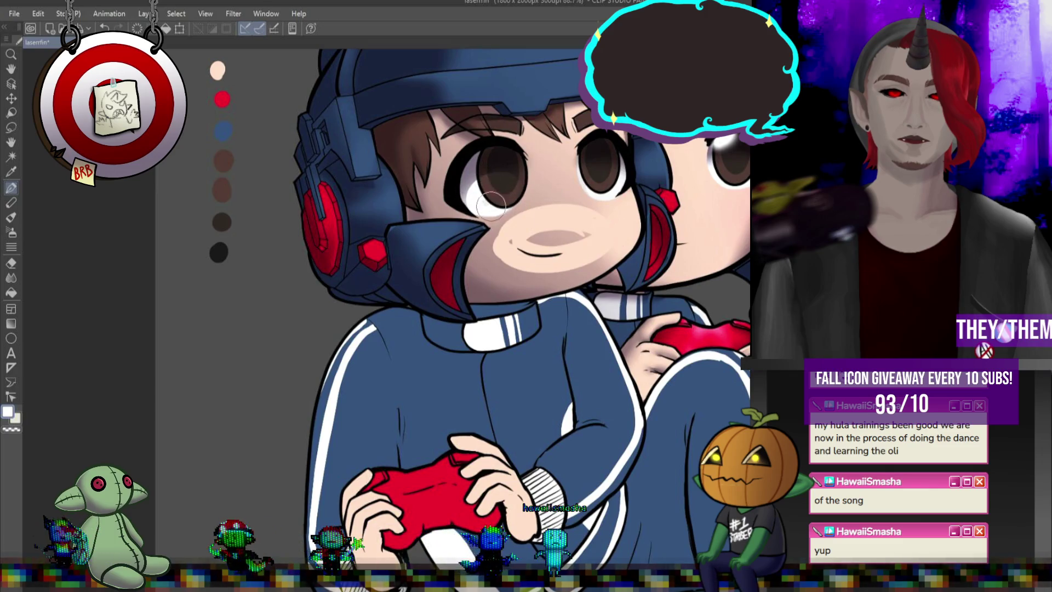
pyautogui.rightClick(549, 258)
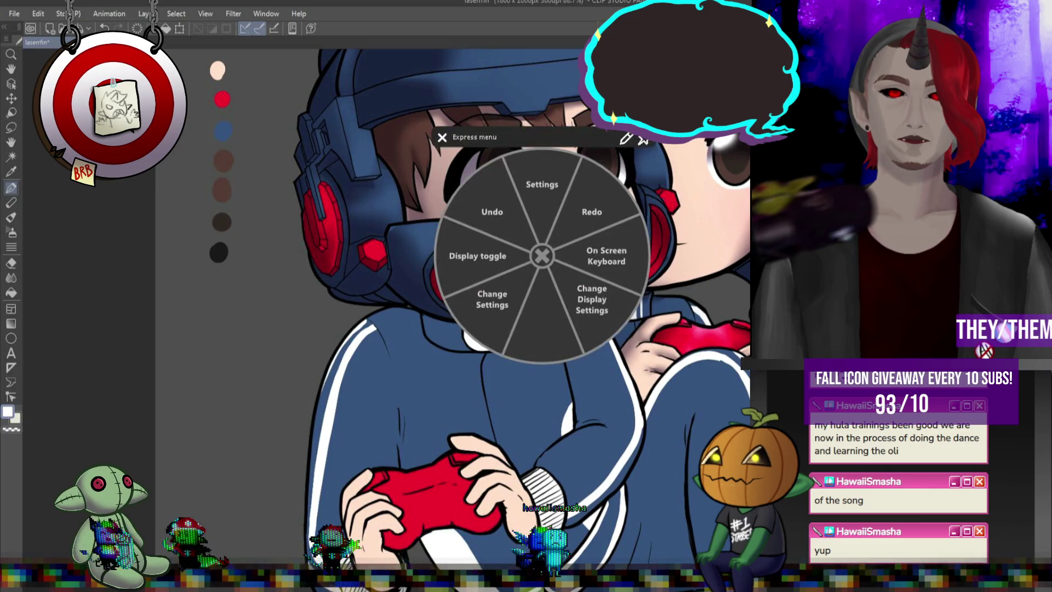
pyautogui.click(440, 138)
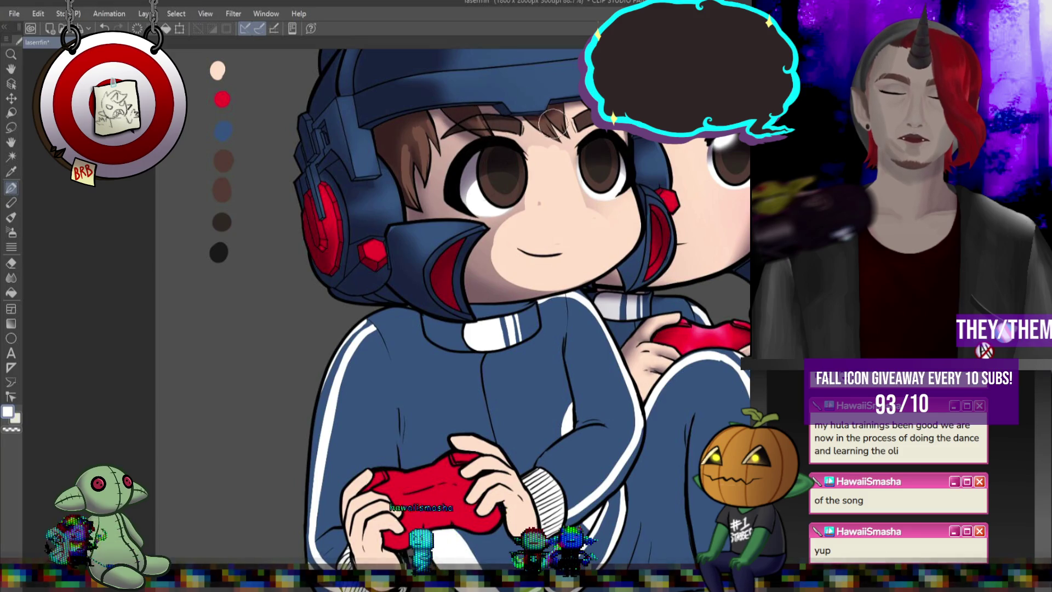
pyautogui.click(11, 277)
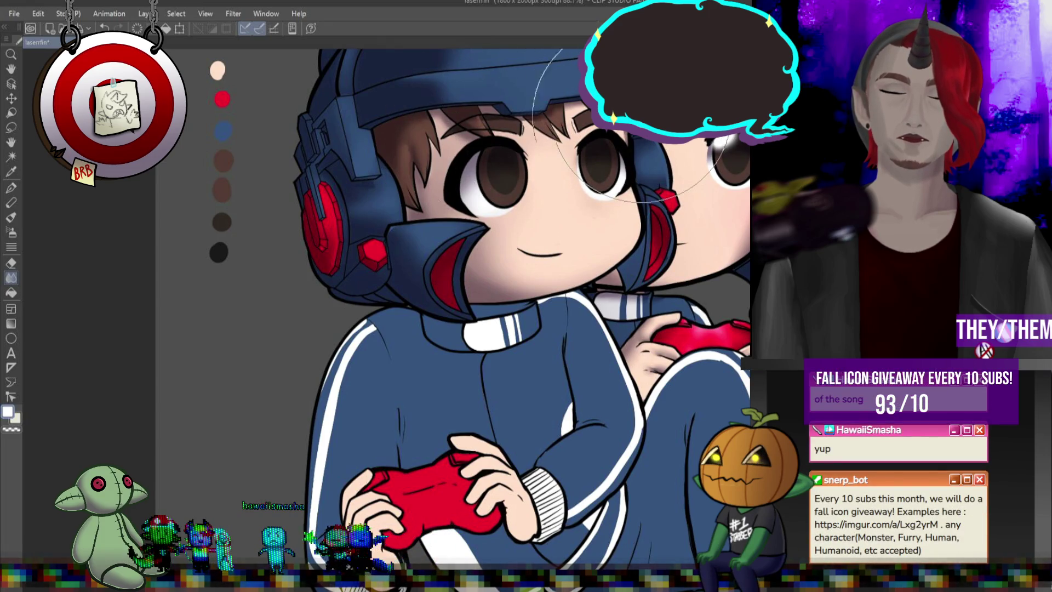
pyautogui.click(9, 190)
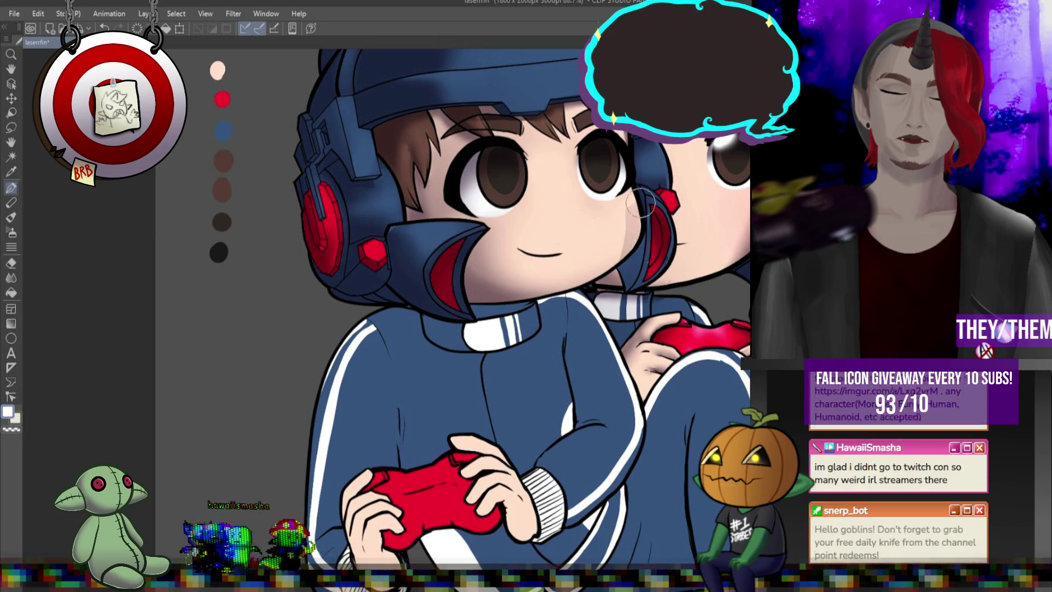
pyautogui.press('j')
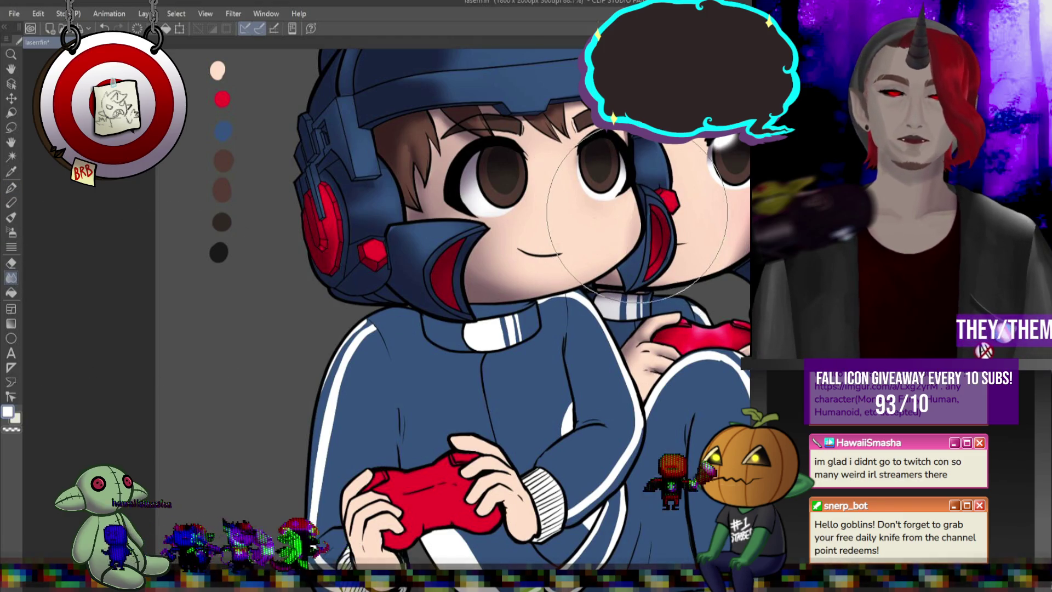
pyautogui.scroll(-2, 637, 215)
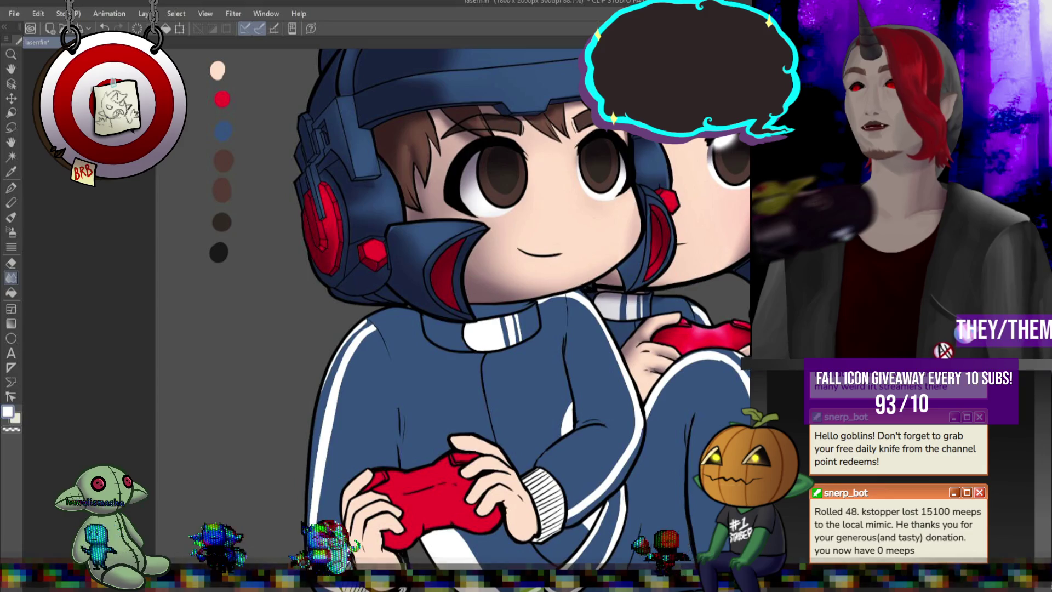
# - Brighten the mouthpiece's top edge using a brush chosen from the radial tool menu
pyautogui.scroll(-2, 501, 240)
pyautogui.scroll(-2, 663, 190)
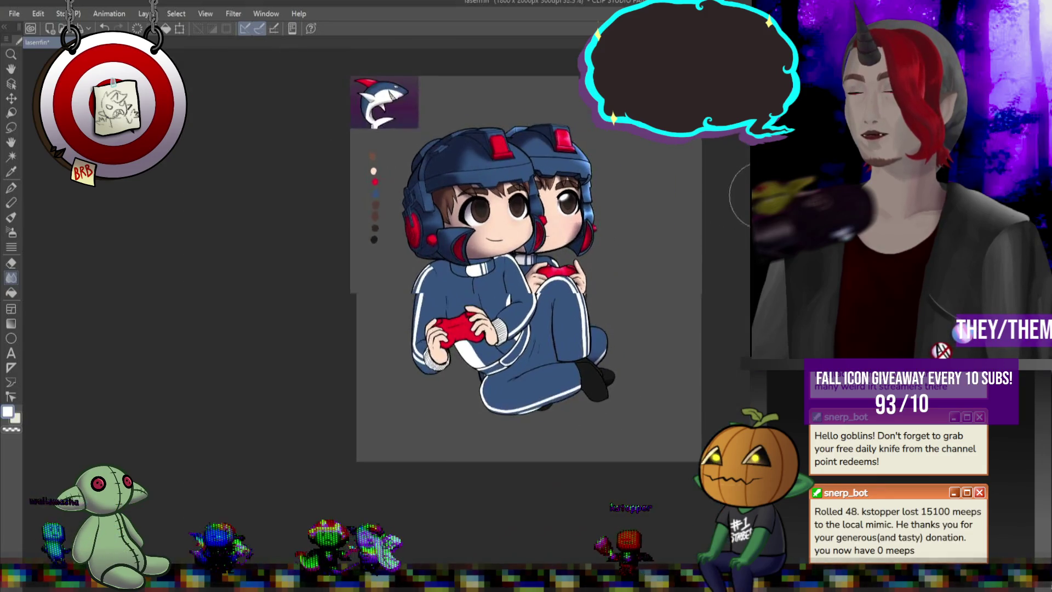
pyautogui.scroll(5, 384, 208)
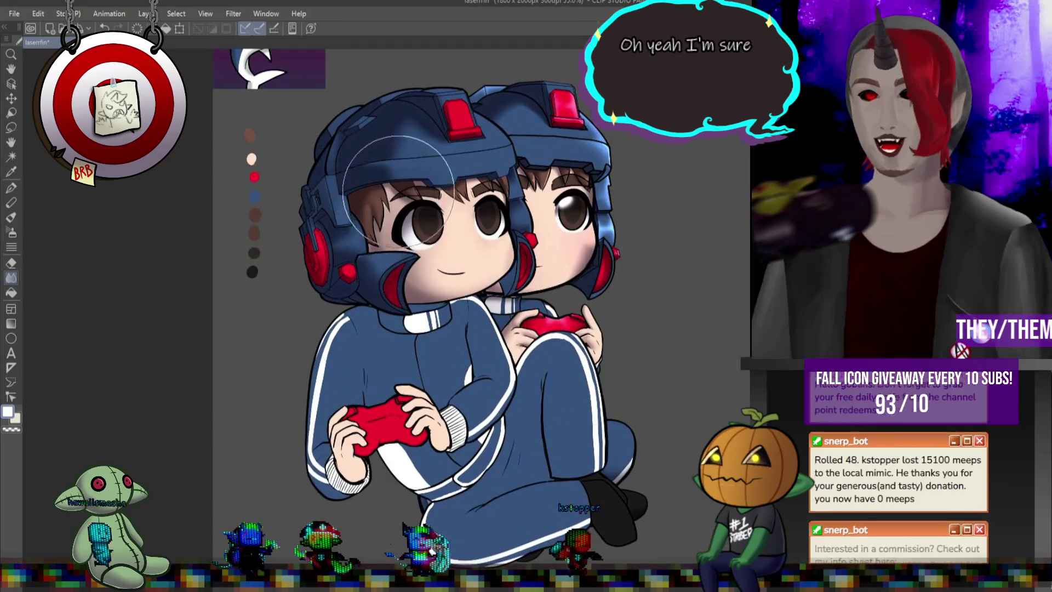
pyautogui.scroll(-2, 320, 255)
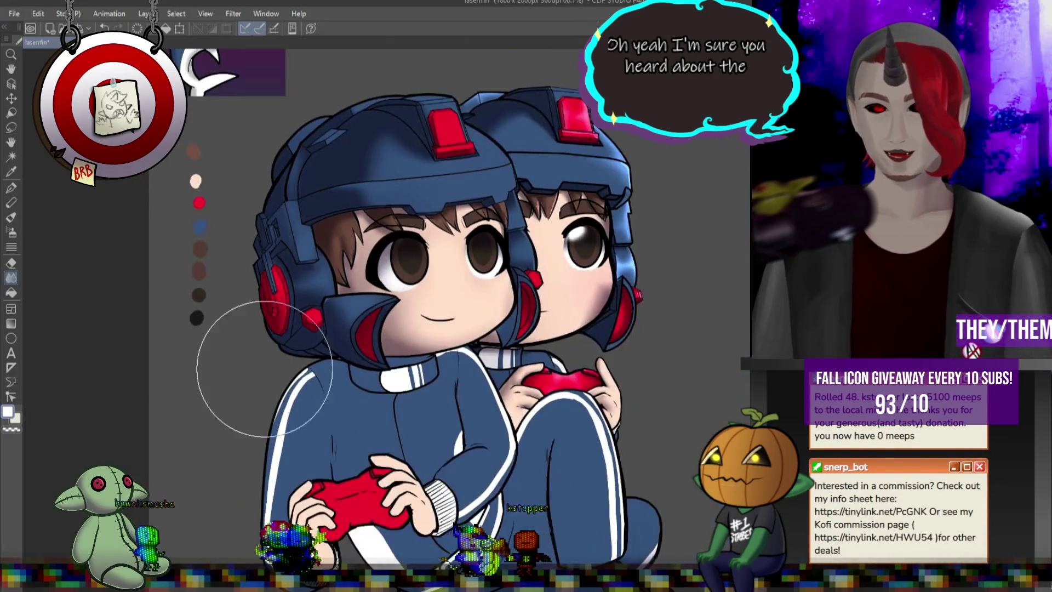
pyautogui.scroll(4, 307, 383)
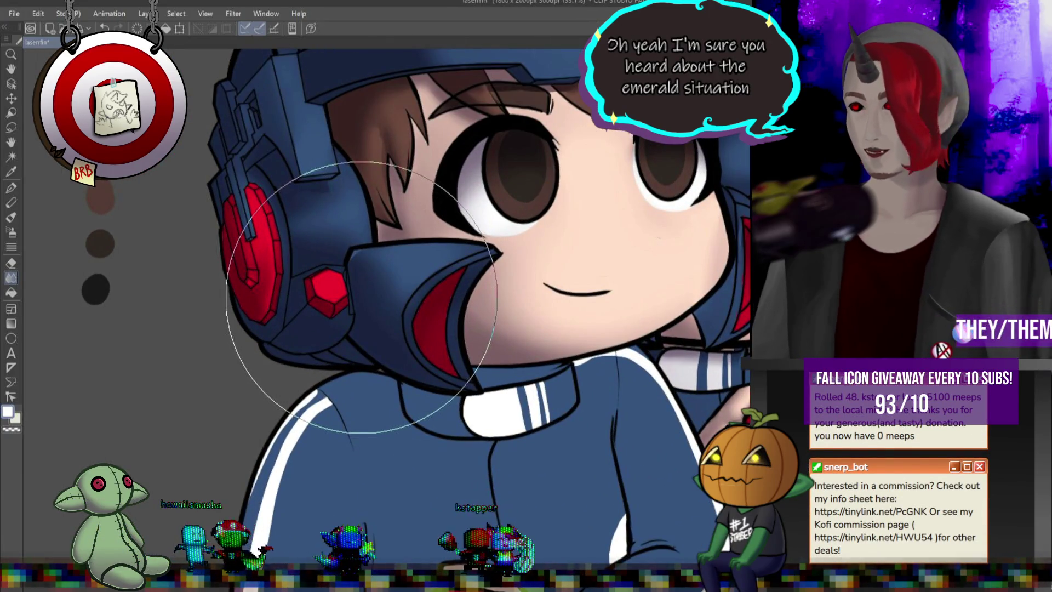
pyautogui.rightClick(354, 254)
pyautogui.click(397, 226)
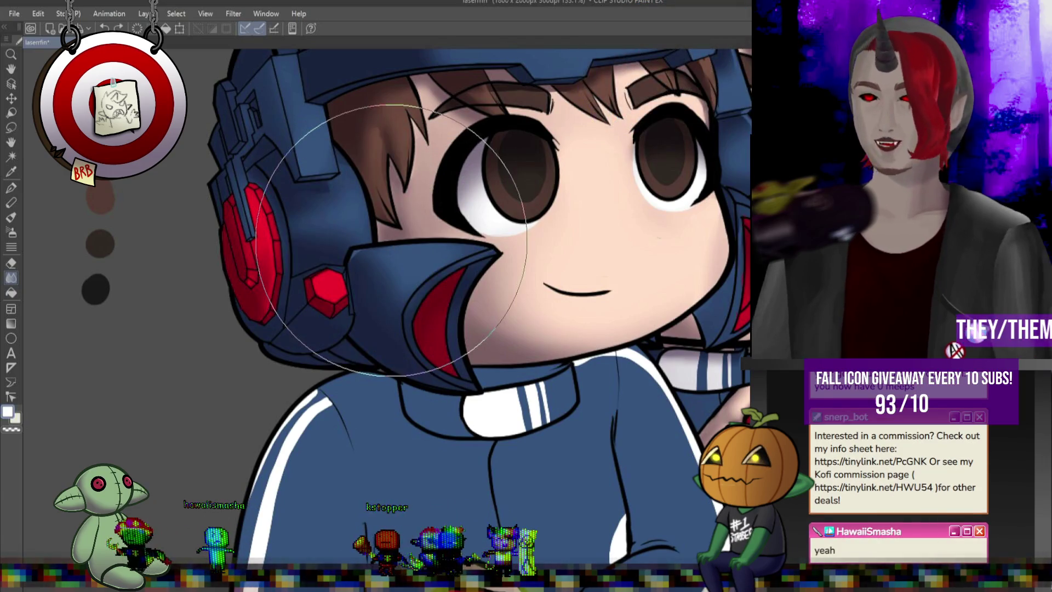
# - Select the Pen tool and adjust the zoom around the front character's face
pyautogui.click(12, 188)
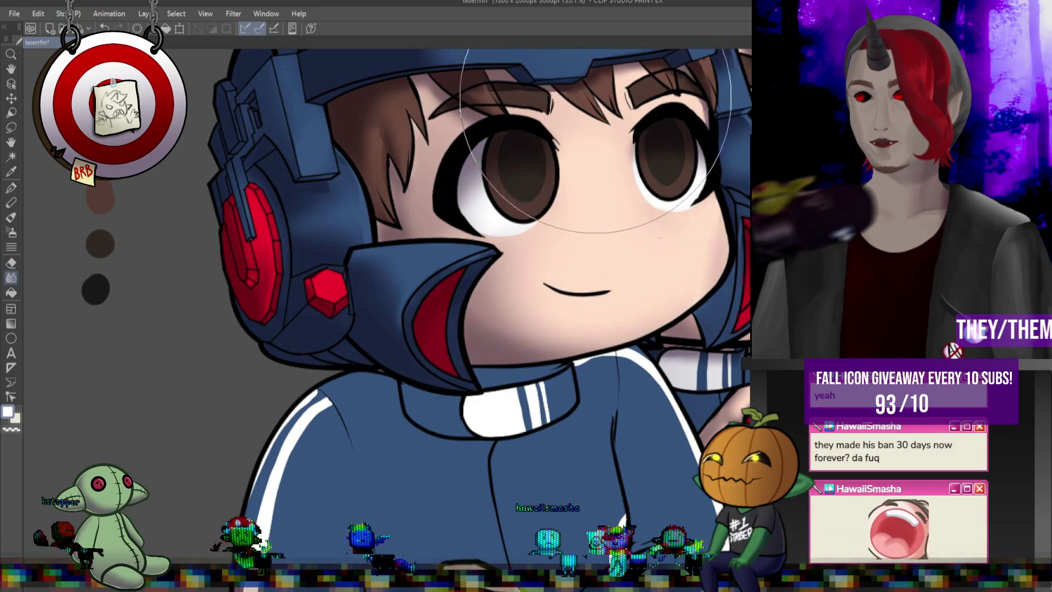
pyautogui.scroll(-5, 544, 186)
pyautogui.scroll(4, 545, 186)
pyautogui.scroll(-4, 539, 137)
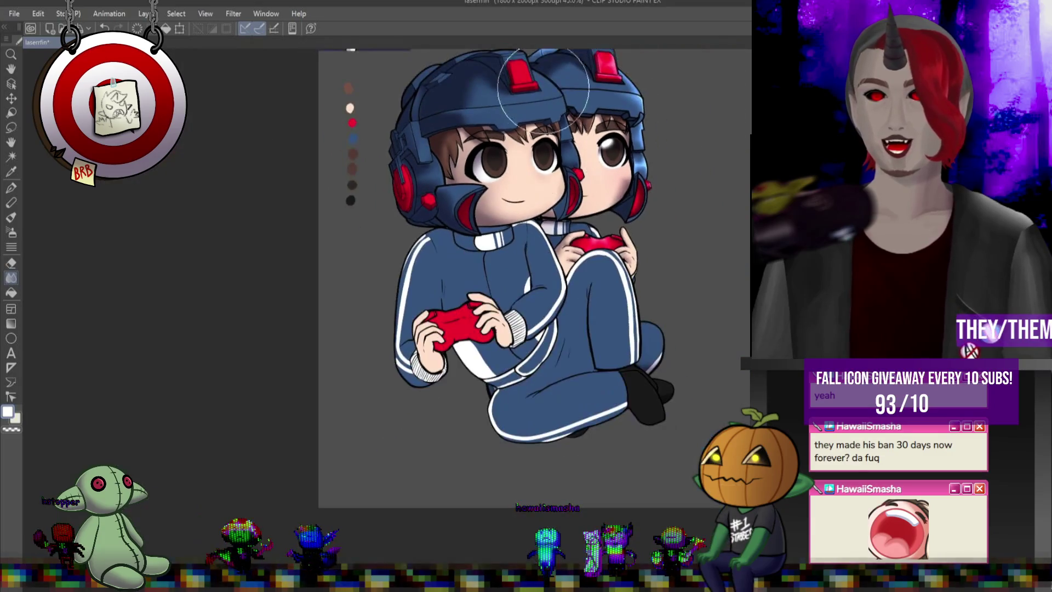
pyautogui.scroll(2, 537, 102)
pyautogui.scroll(-1, 536, 101)
pyautogui.scroll(1, 438, 143)
pyautogui.scroll(-1, 384, 165)
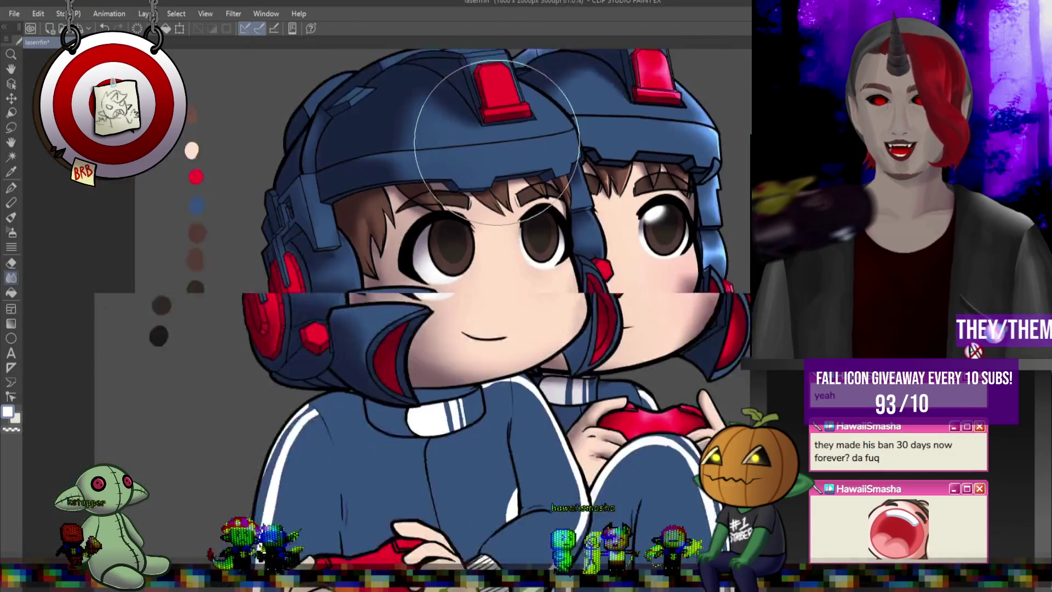
pyautogui.scroll(2, 332, 187)
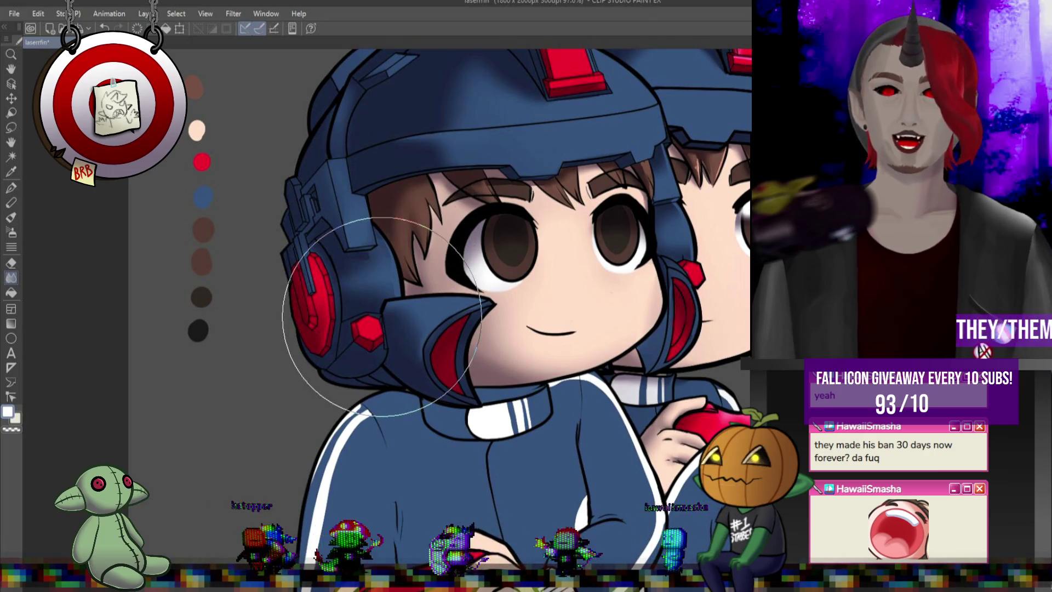
pyautogui.scroll(-5, 419, 204)
pyautogui.scroll(4, 352, 281)
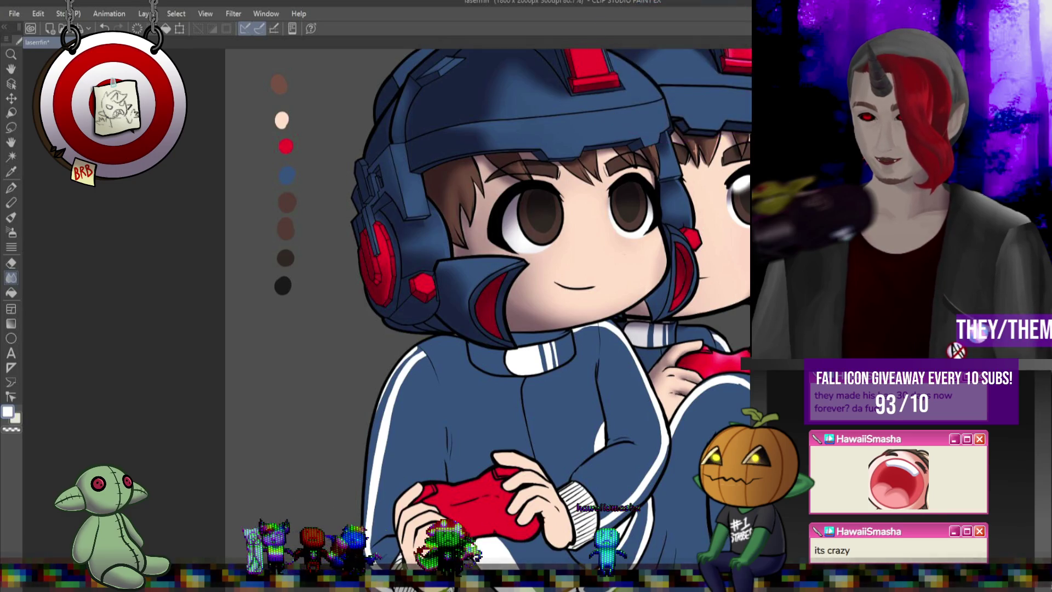
# - Paint a small white gloss highlight on the front character's eye
pyautogui.press('p')
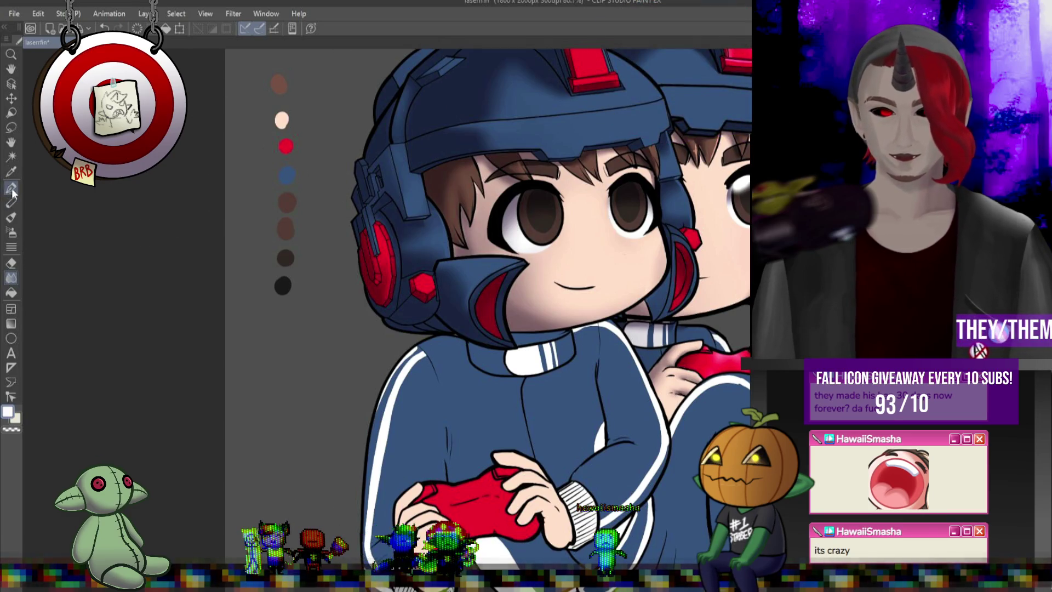
pyautogui.scroll(2, 508, 212)
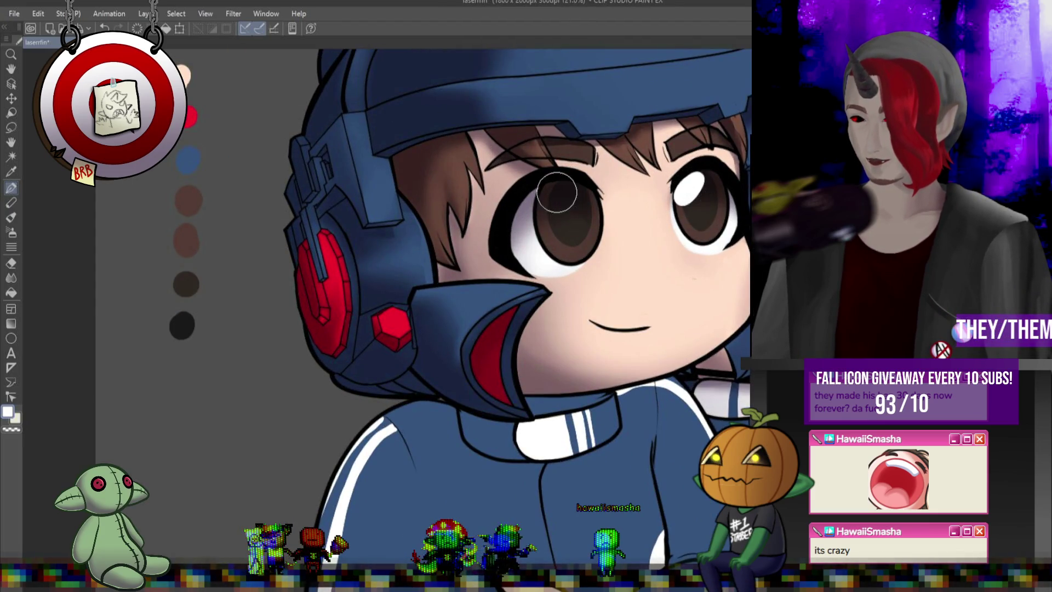
pyautogui.moveTo(680, 187); pyautogui.dragTo(683, 198)
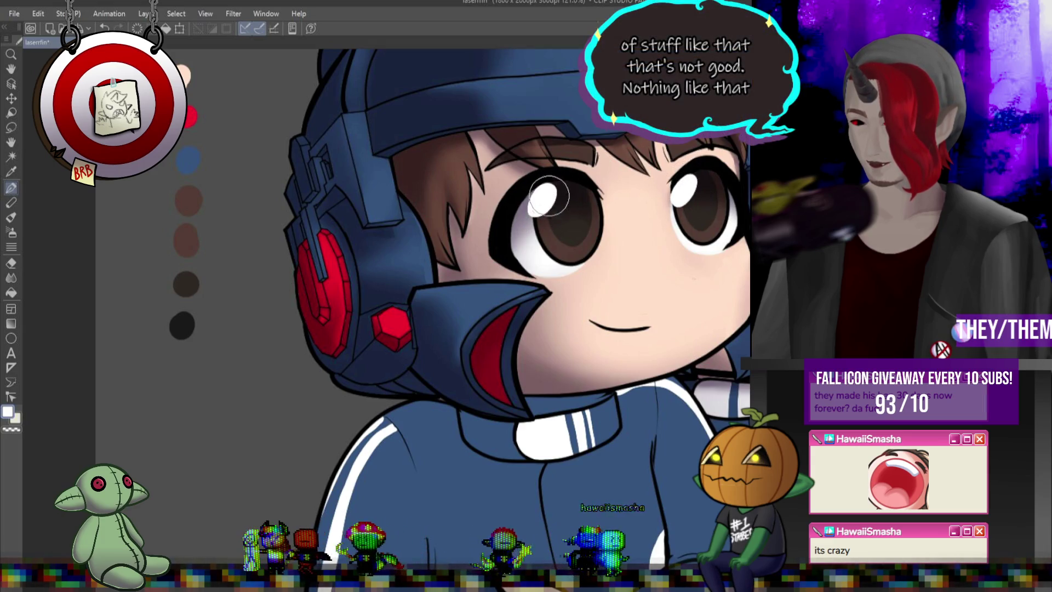
# - Switch to blending, adjust the zoom around the eye, and return to the Pen
pyautogui.press('j')
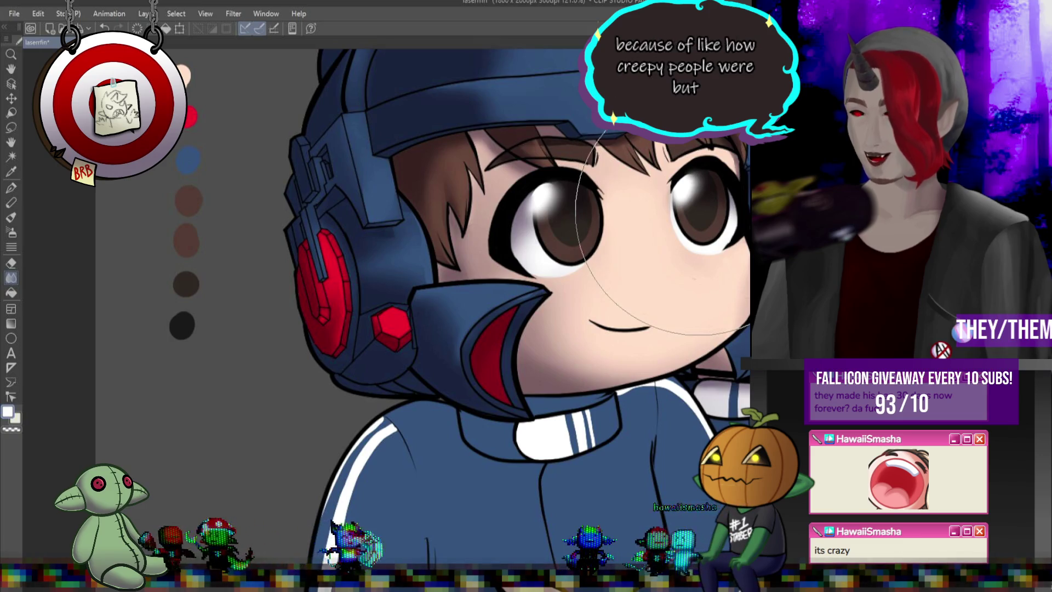
pyautogui.scroll(-5, 652, 230)
pyautogui.scroll(3, 641, 219)
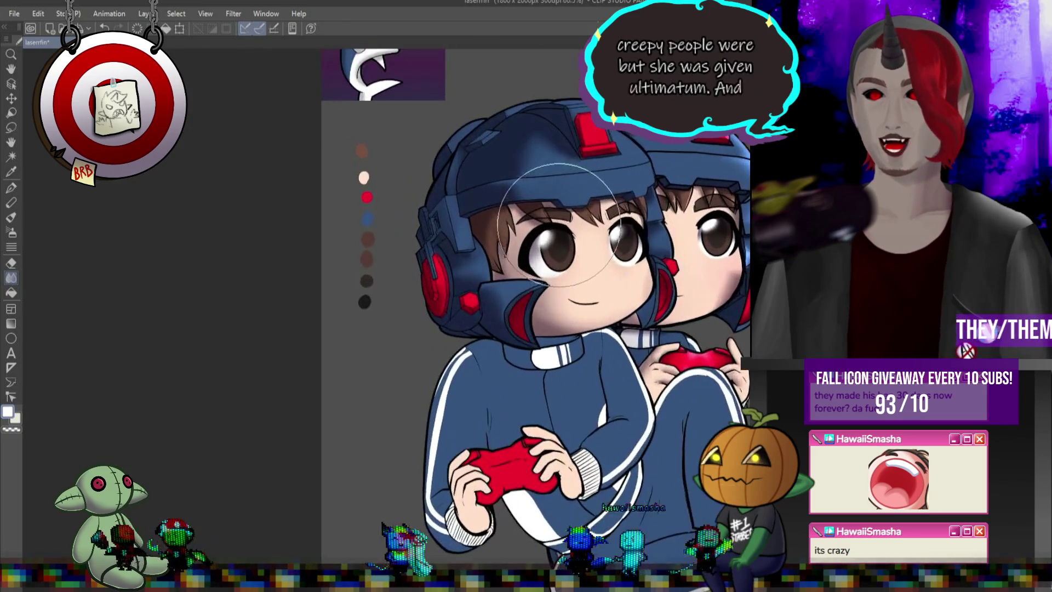
pyautogui.scroll(2, 722, 159)
pyautogui.scroll(2, 723, 164)
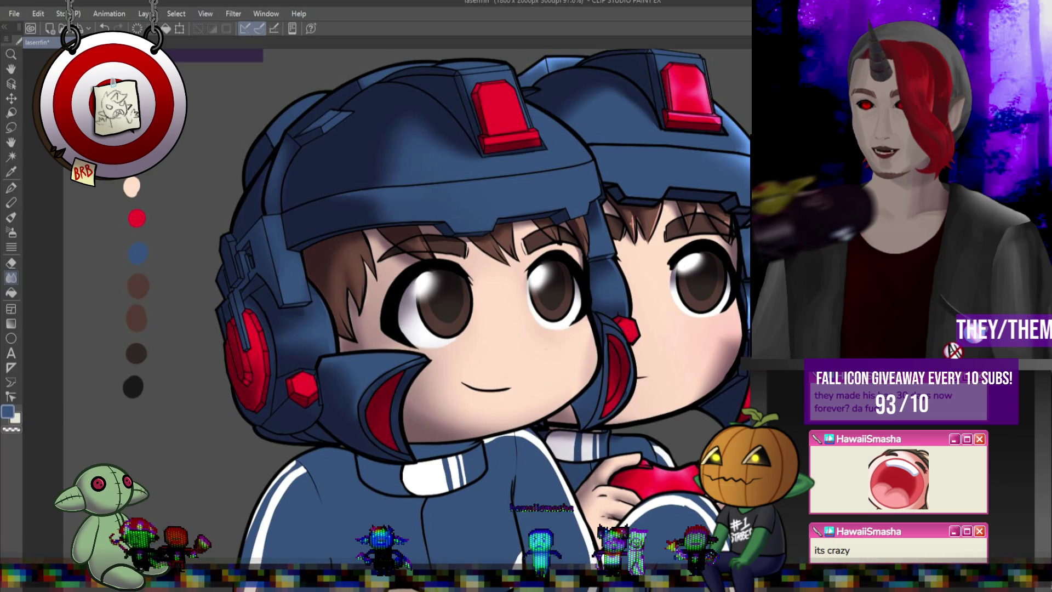
pyautogui.scroll(-3, 532, 239)
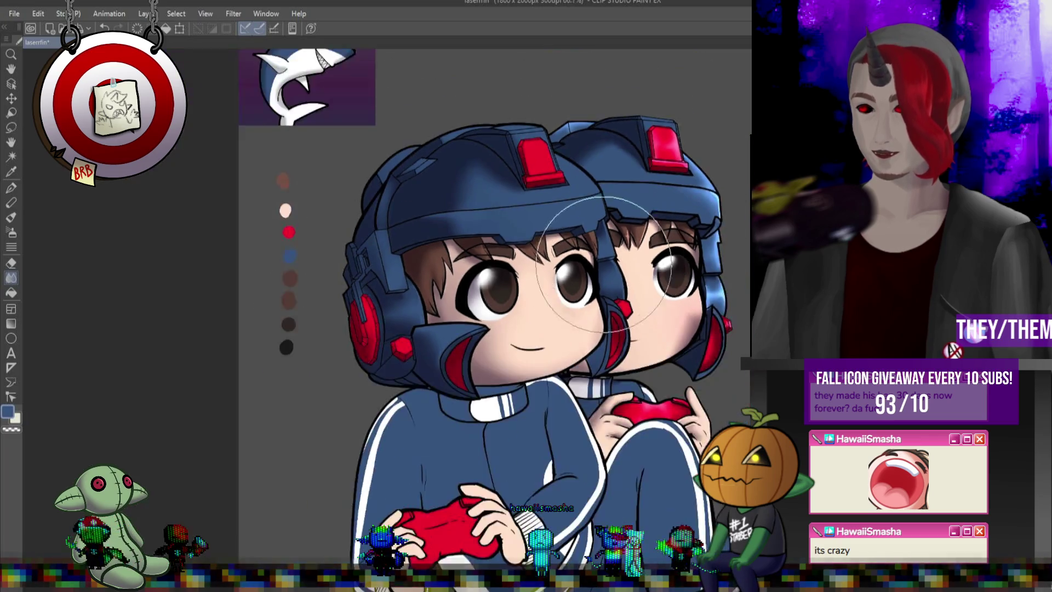
pyautogui.scroll(5, 532, 239)
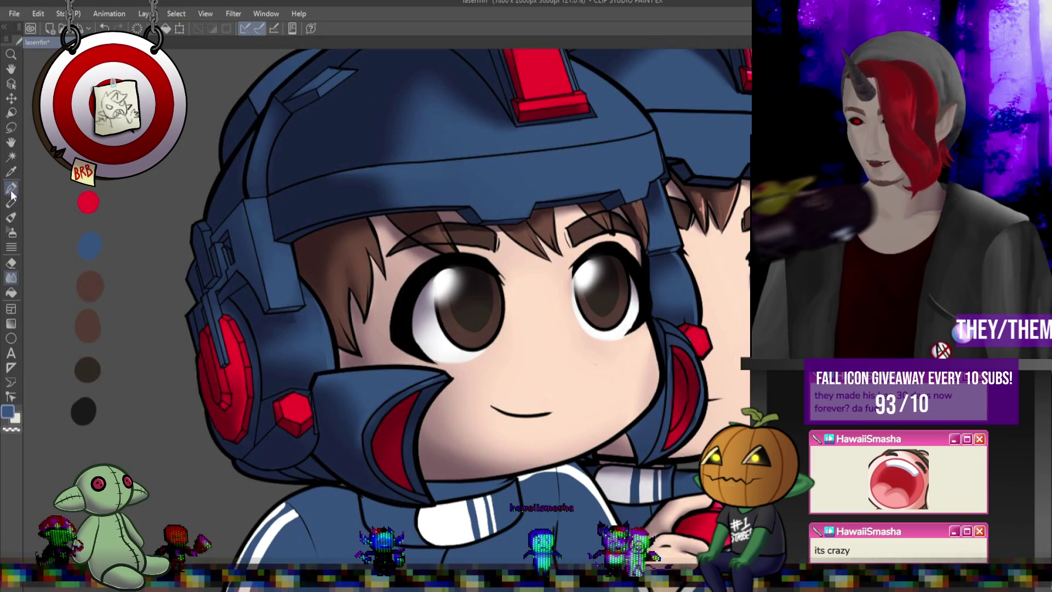
pyautogui.press('p')
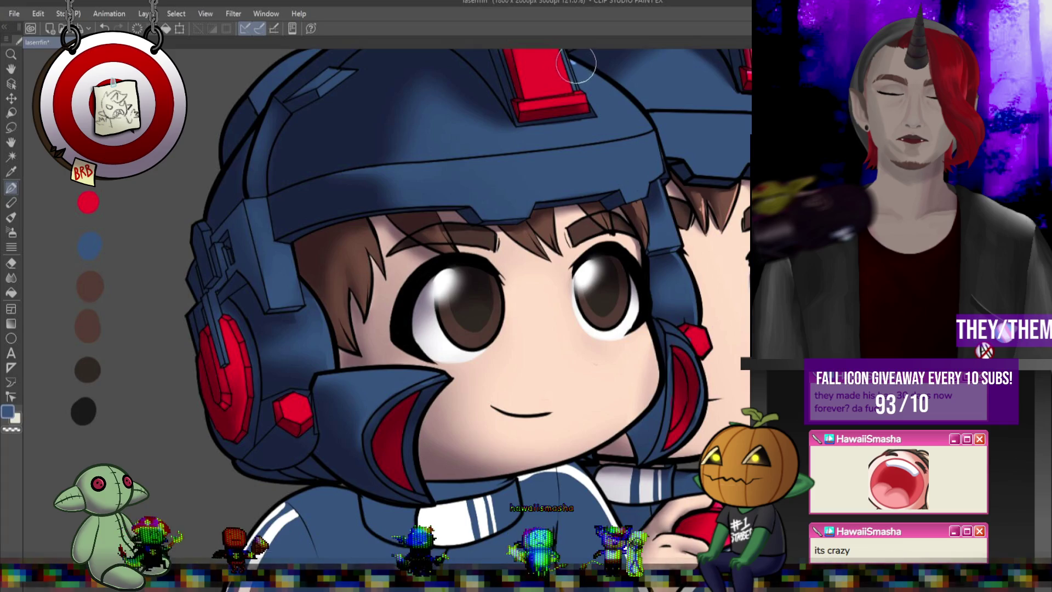
# - Paint a light-blue highlight along the helmet's top edge and down its right side
pyautogui.moveTo(567, 64); pyautogui.dragTo(652, 130)
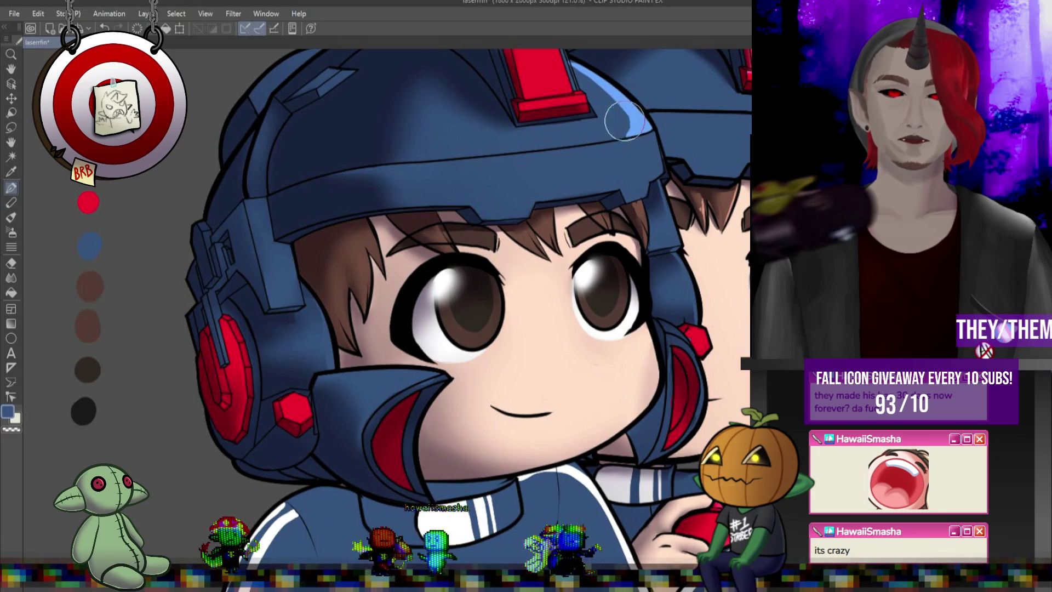
pyautogui.moveTo(645, 135); pyautogui.dragTo(658, 174)
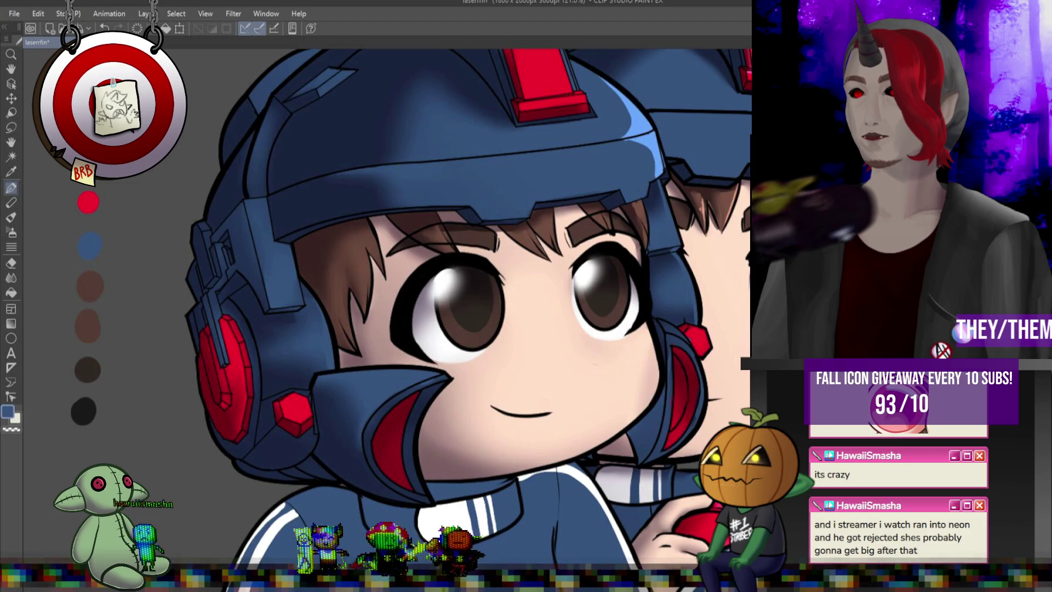
pyautogui.scroll(3, 468, 311)
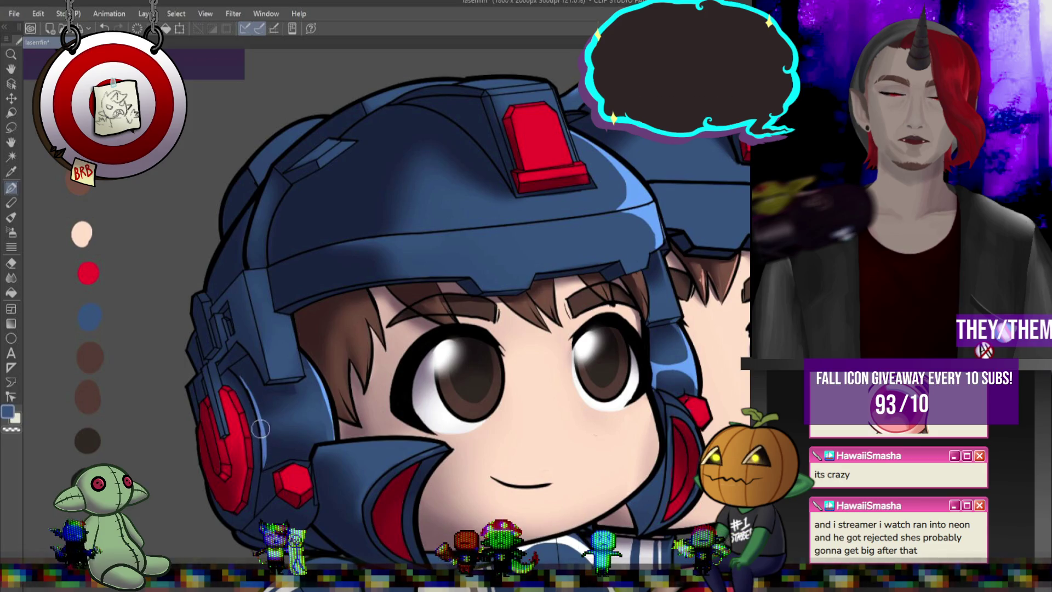
# - Add light-blue highlights along the headphone rim and the helmet rim
pyautogui.moveTo(266, 433)
pyautogui.mouseDown()
pyautogui.moveTo(331, 430)
pyautogui.moveTo(327, 420)
pyautogui.moveTo(307, 431)
pyautogui.moveTo(260, 421)
pyautogui.mouseUp()
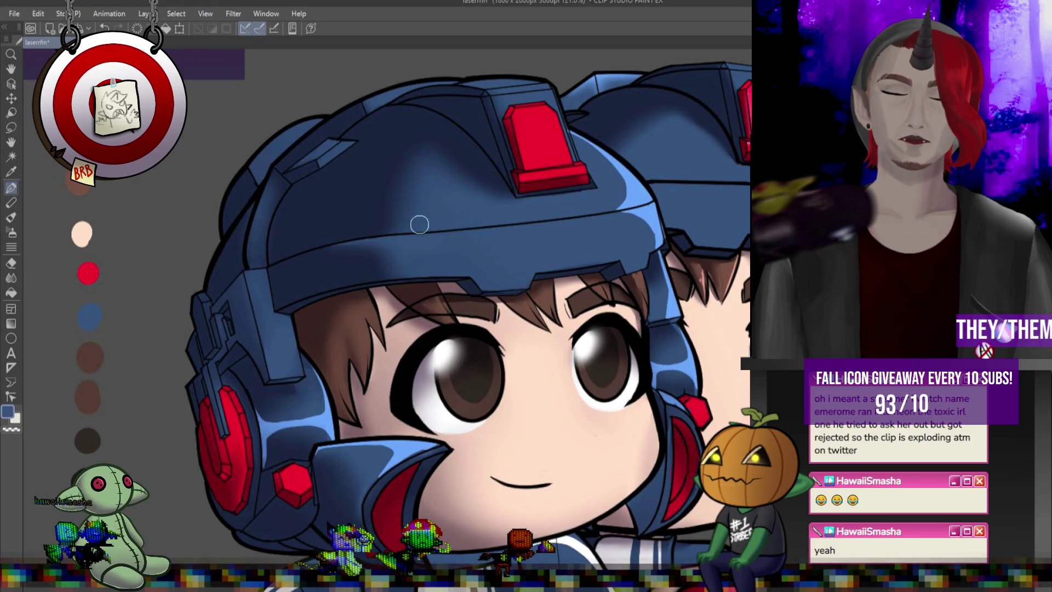
pyautogui.moveTo(483, 231); pyautogui.dragTo(529, 227)
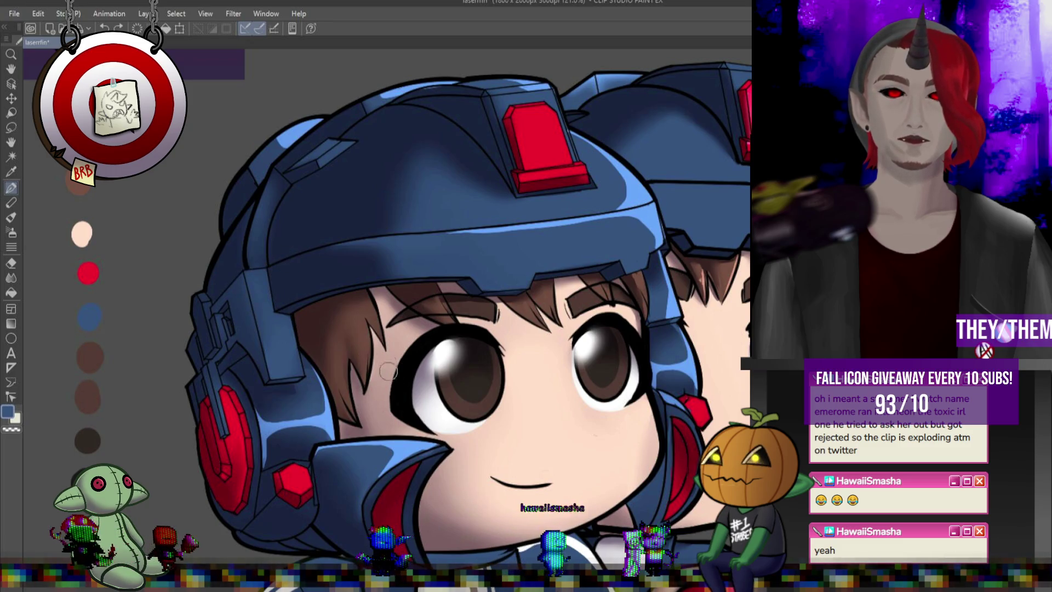
pyautogui.click(11, 279)
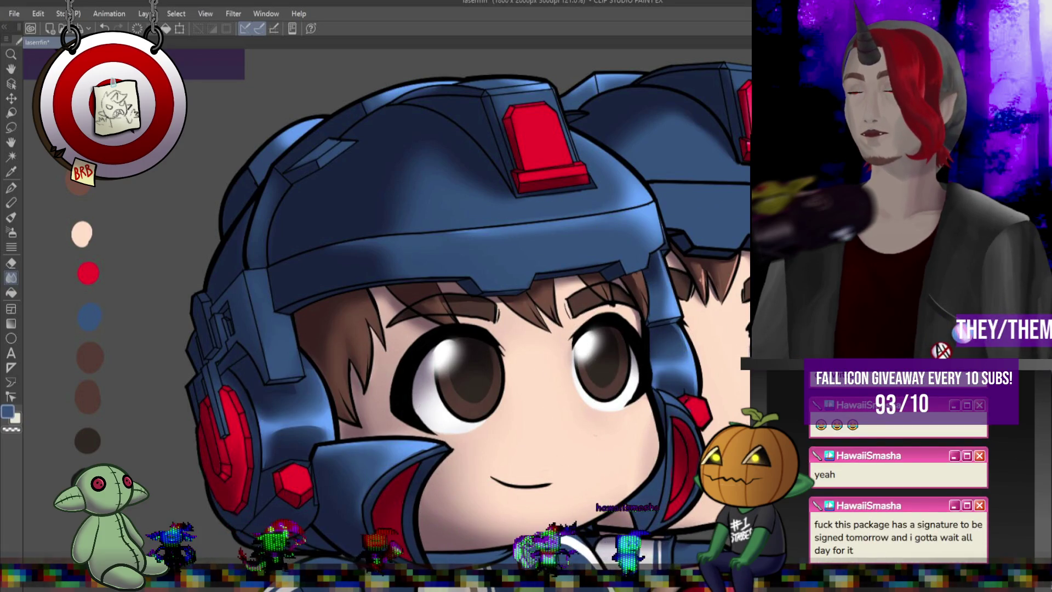
pyautogui.scroll(-5, 540, 222)
pyautogui.scroll(2, 556, 372)
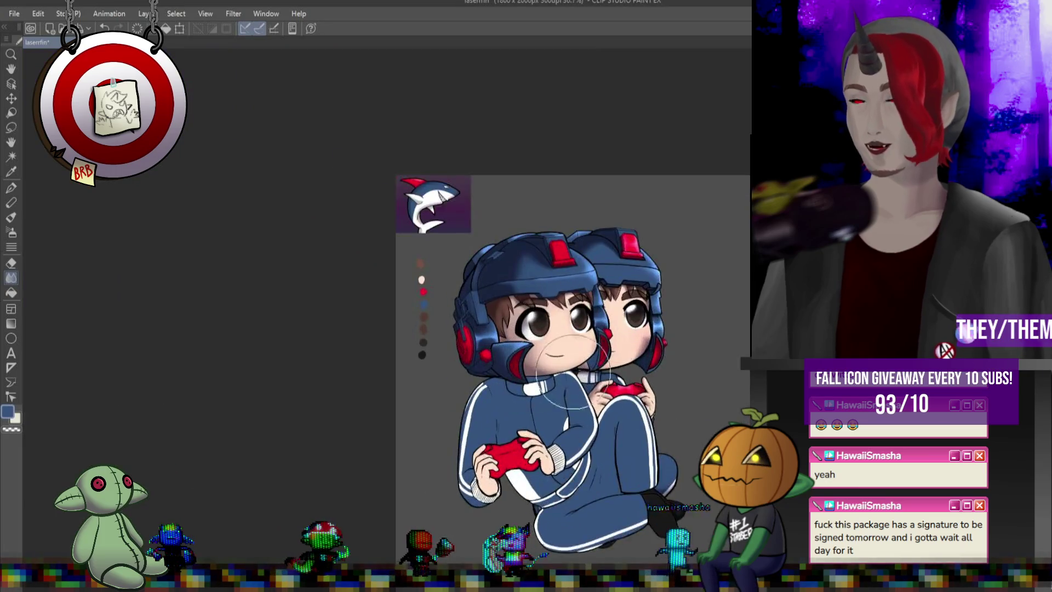
pyautogui.scroll(6, 555, 372)
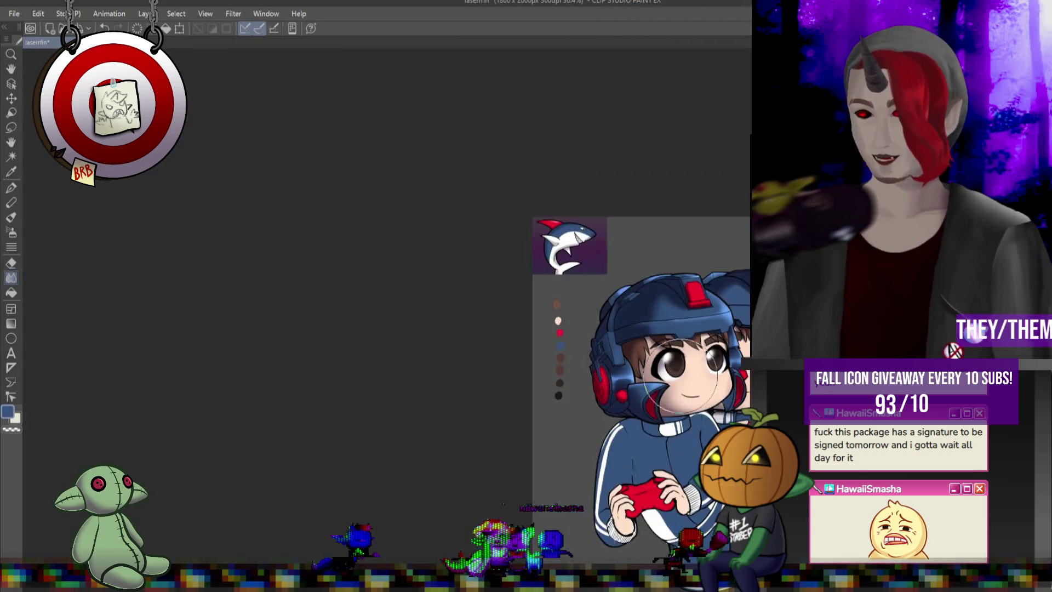
pyautogui.scroll(-3, 621, 358)
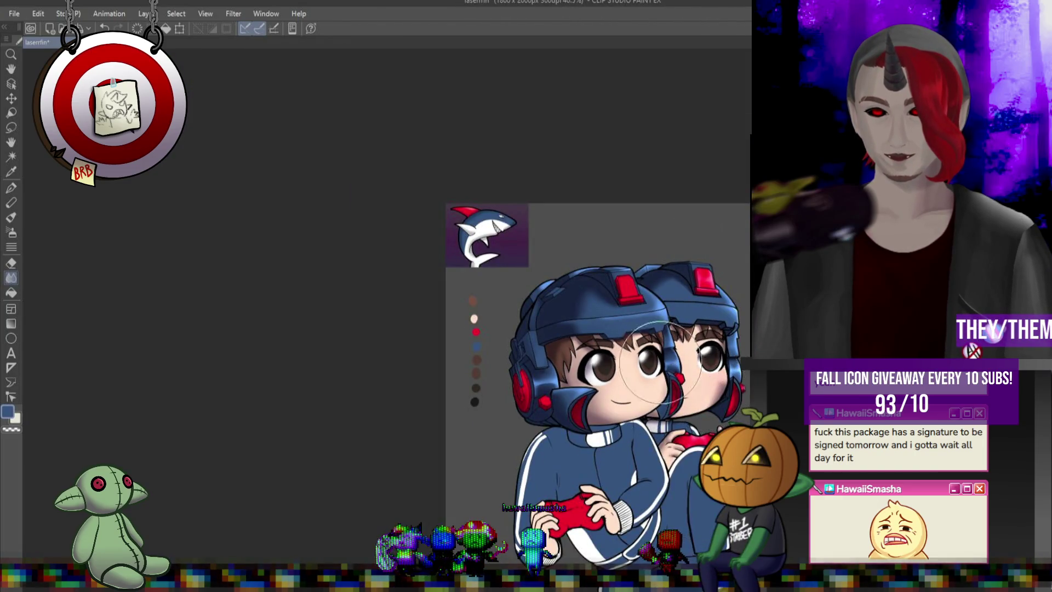
pyautogui.scroll(3, 669, 364)
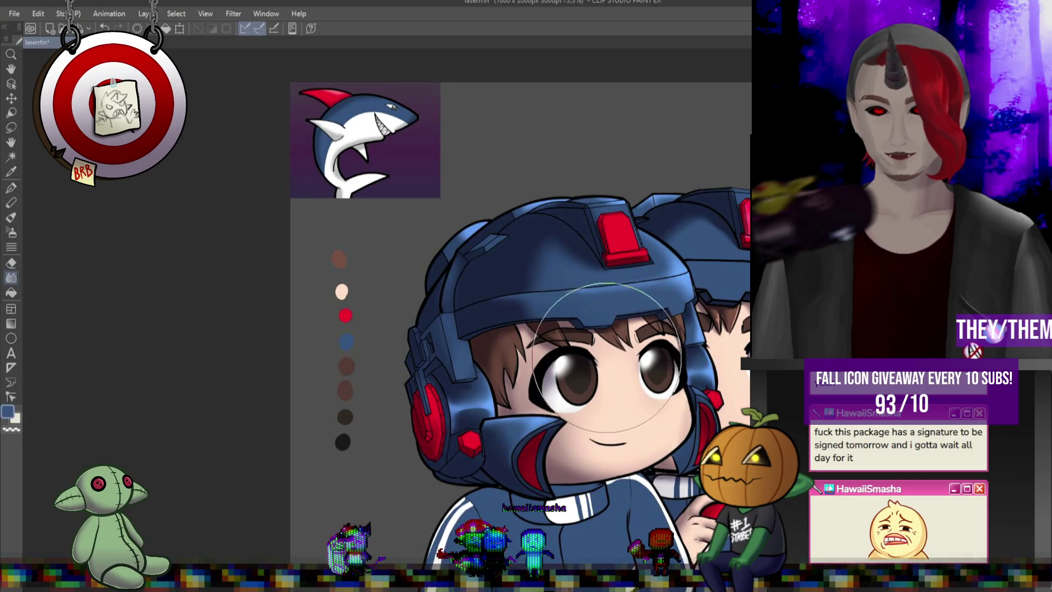
pyautogui.scroll(-3, 607, 357)
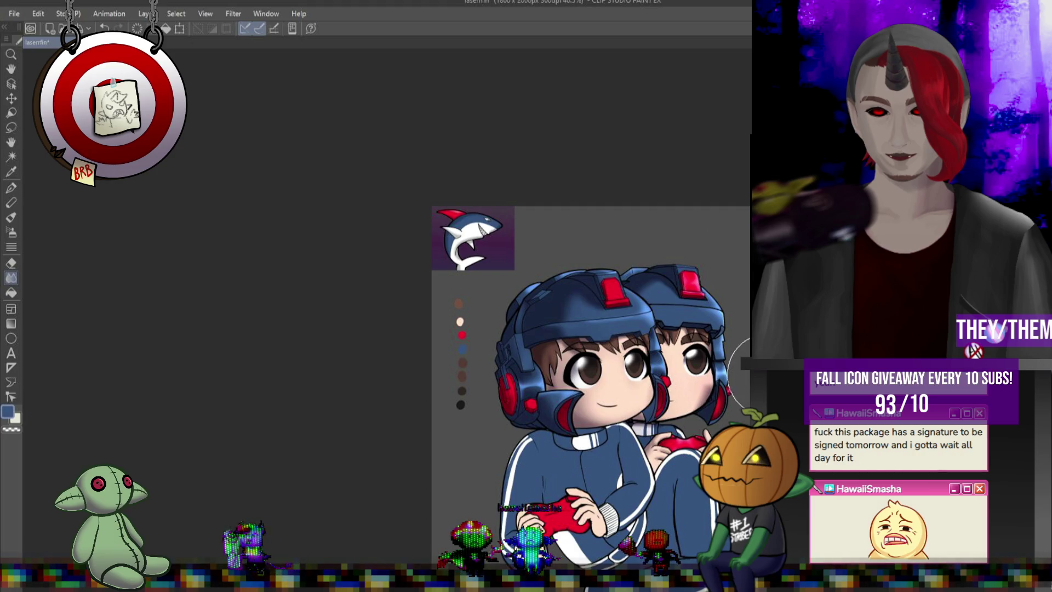
pyautogui.scroll(-2, 742, 375)
pyautogui.scroll(4, 635, 307)
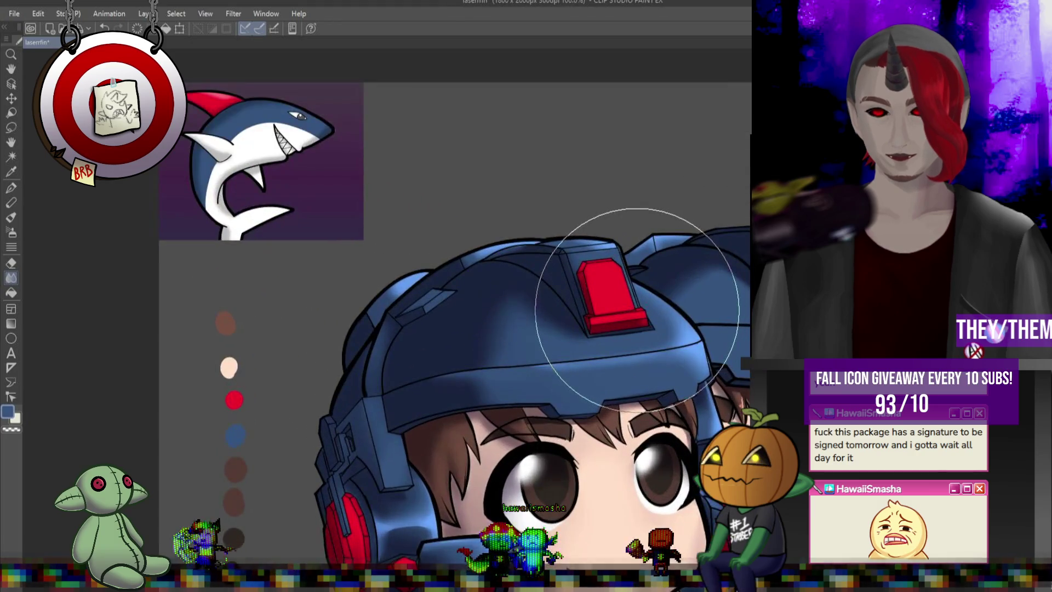
# - Sketch highlight streaks on the front helmet's red light and blend them into a soft glow
pyautogui.press('p')
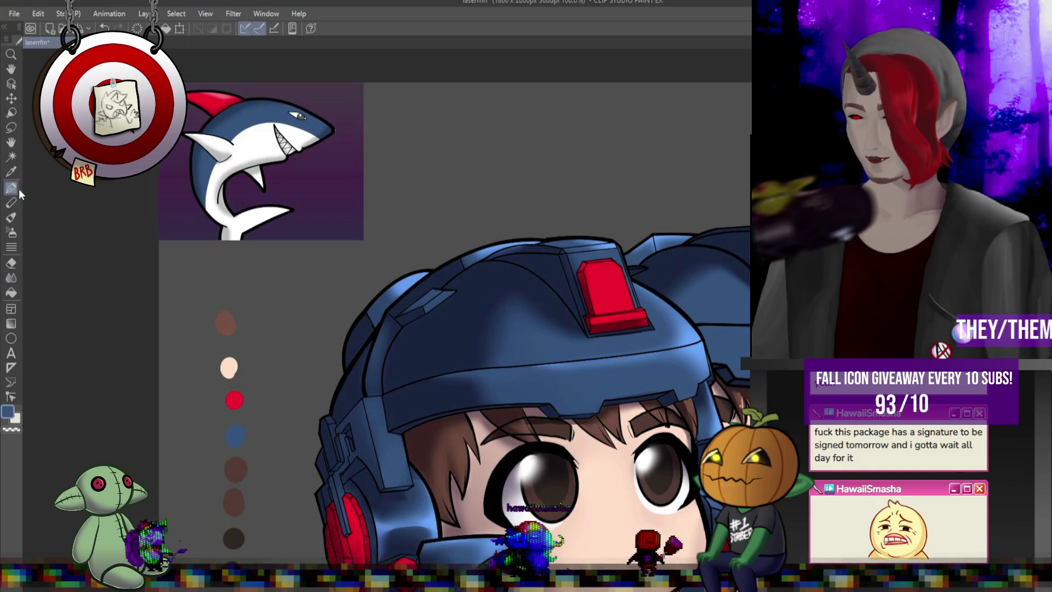
pyautogui.keyDown('alt'); pyautogui.click(589, 299); pyautogui.keyUp('alt')
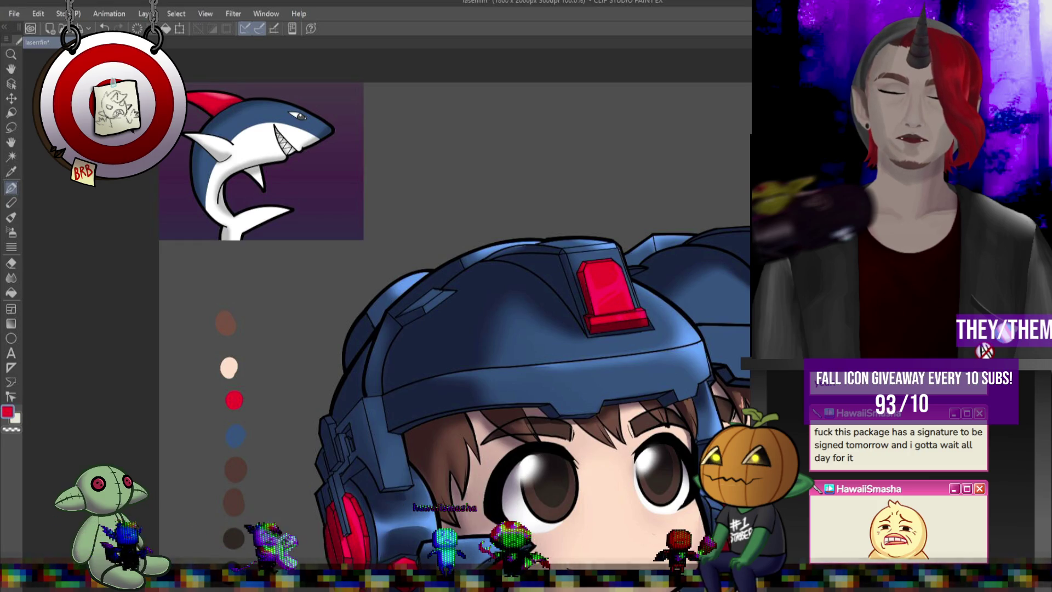
pyautogui.click(12, 278)
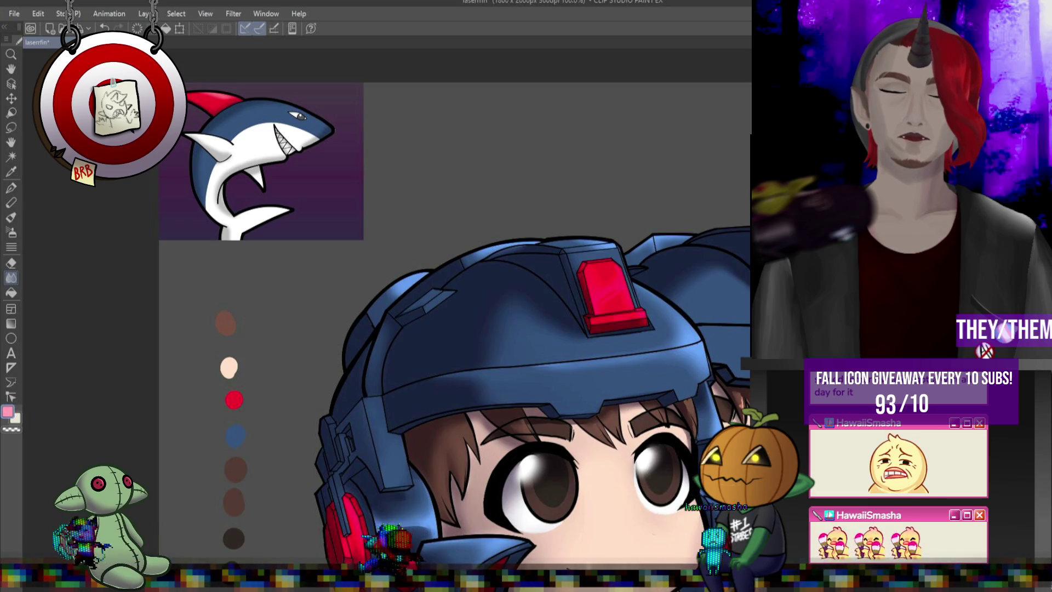
pyautogui.press('p')
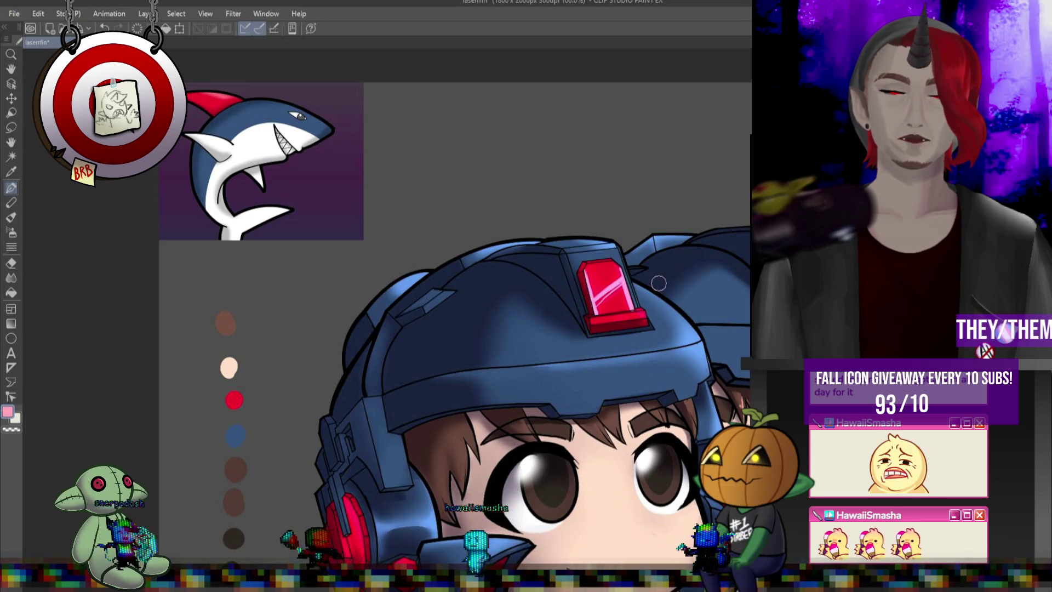
pyautogui.press('j')
pyautogui.moveTo(596, 270)
pyautogui.mouseDown()
pyautogui.moveTo(571, 248)
pyautogui.moveTo(601, 235)
pyautogui.moveTo(586, 258)
pyautogui.moveTo(620, 294)
pyautogui.mouseUp()
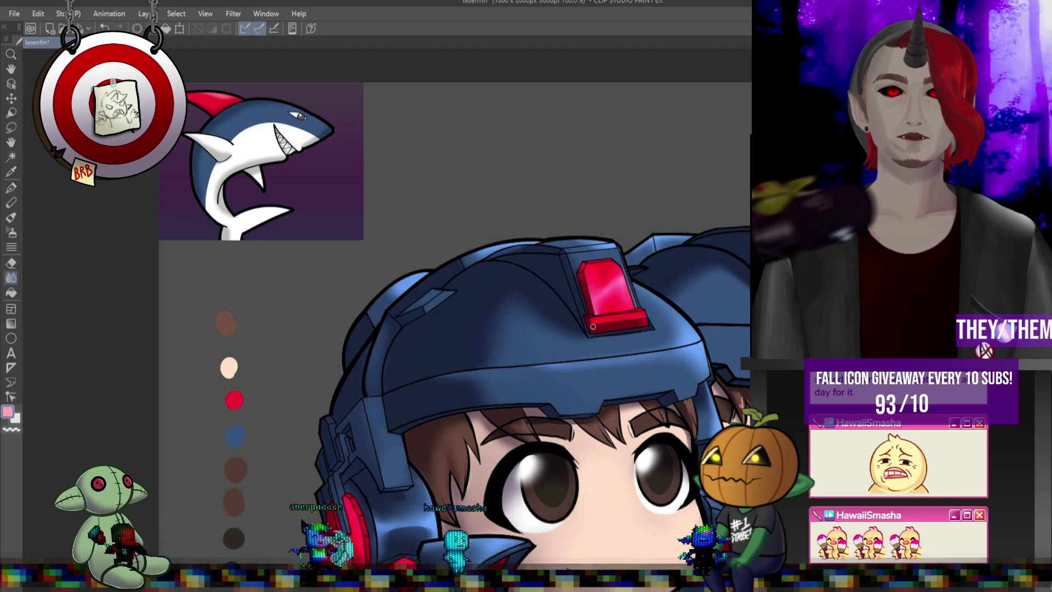
pyautogui.click(11, 188)
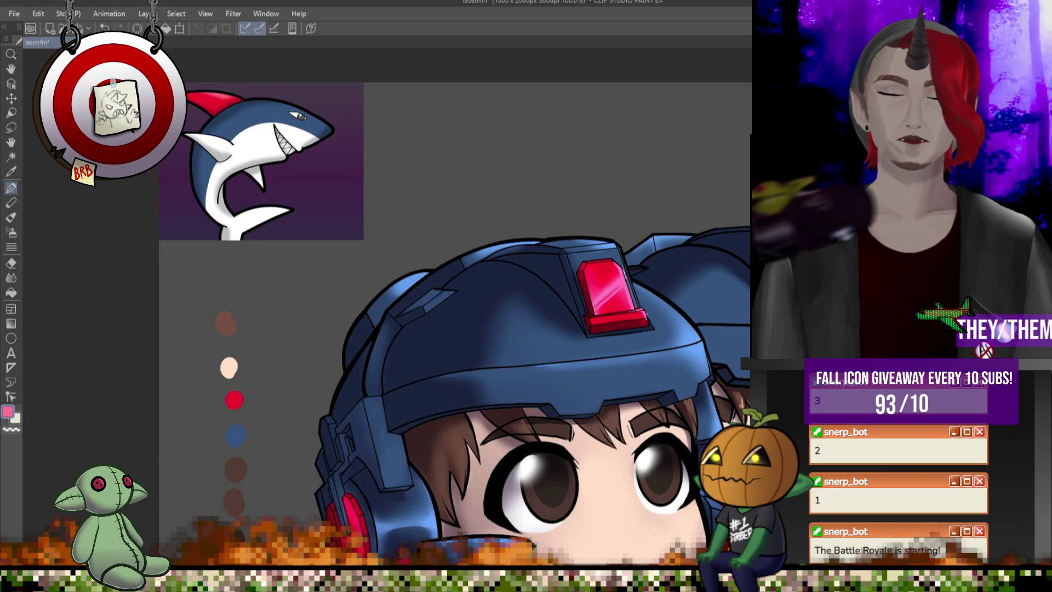
pyautogui.press('j')
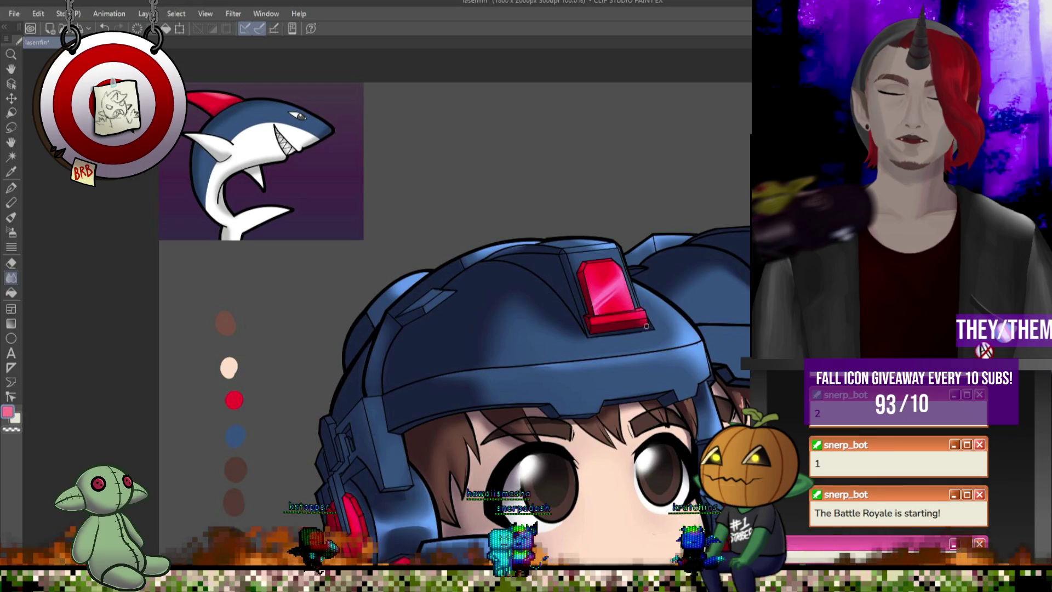
pyautogui.scroll(-3, 623, 324)
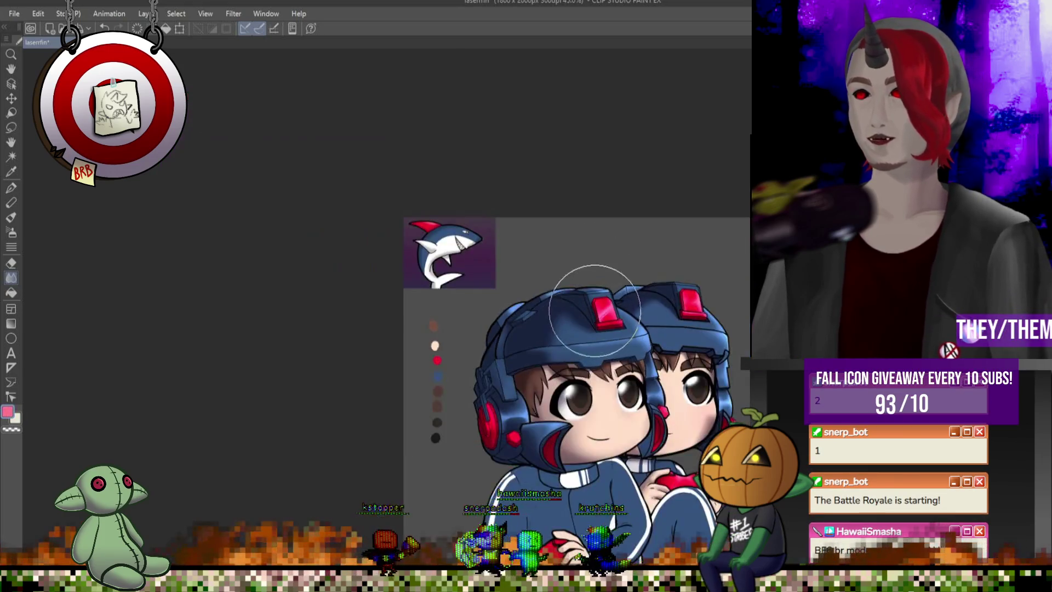
# - Paint a pink highlight on the small red gem, blend it smooth, then shrink the brush
pyautogui.scroll(4, 554, 427)
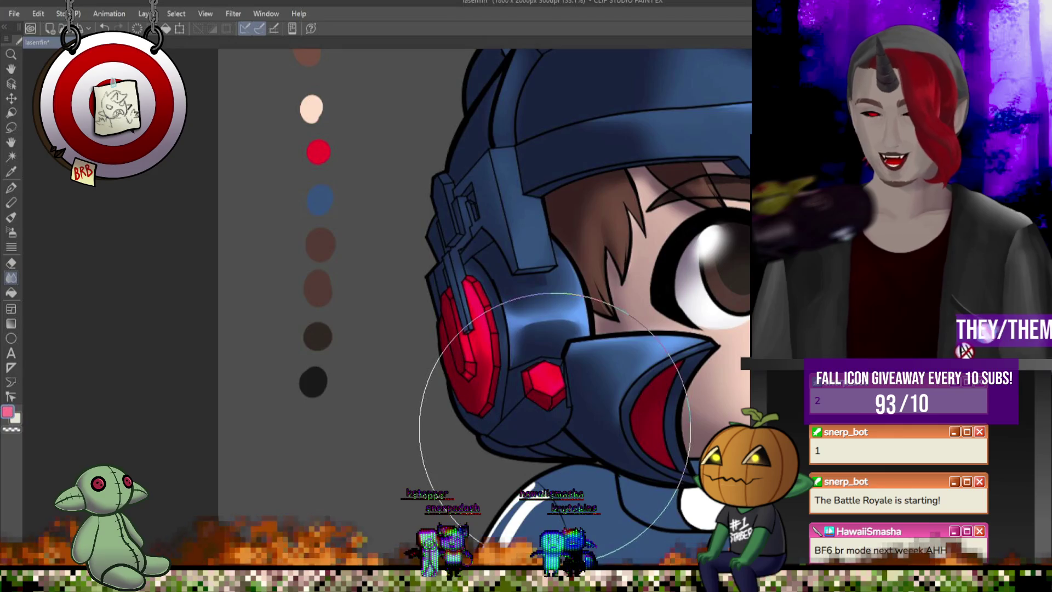
pyautogui.press('p')
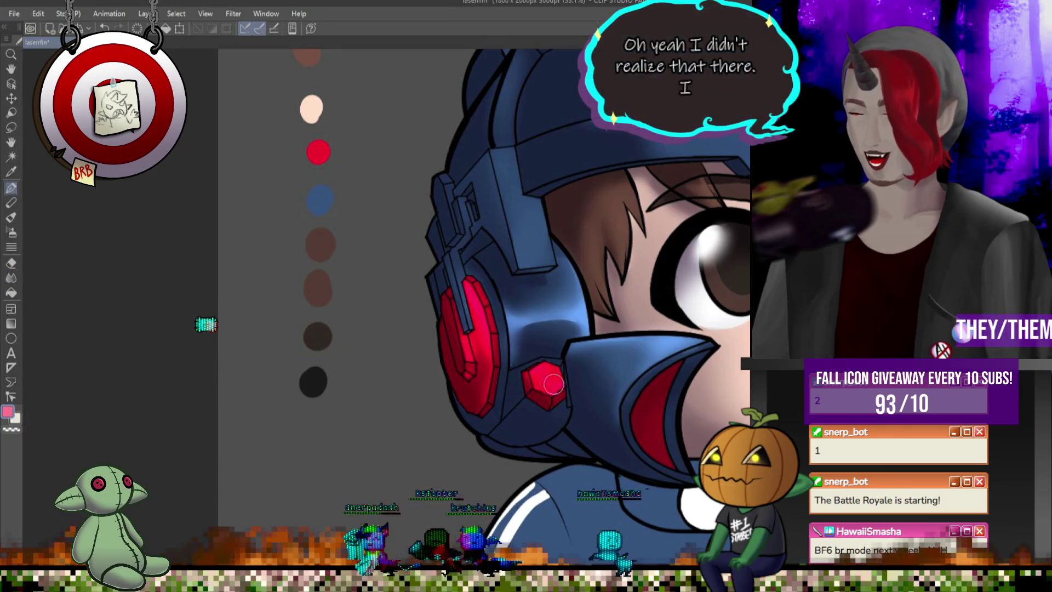
pyautogui.moveTo(554, 388); pyautogui.dragTo(542, 366)
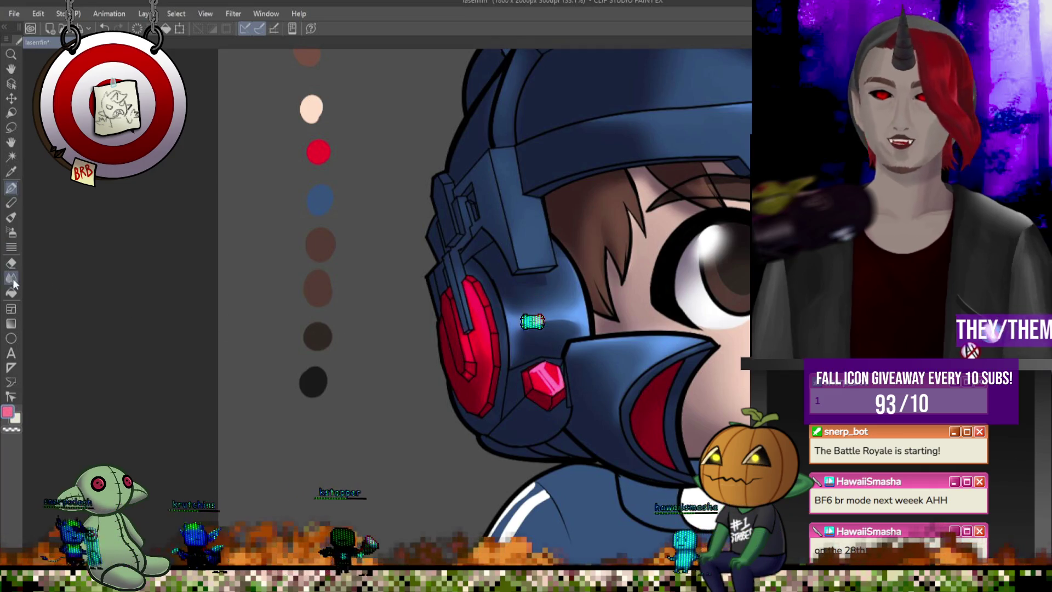
pyautogui.press('j')
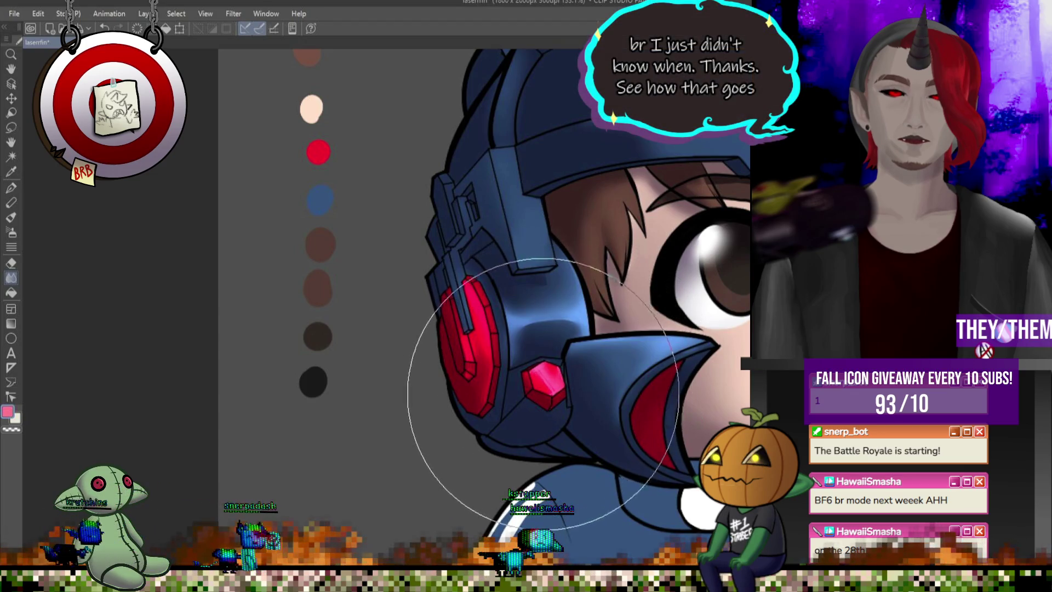
pyautogui.click(10, 188)
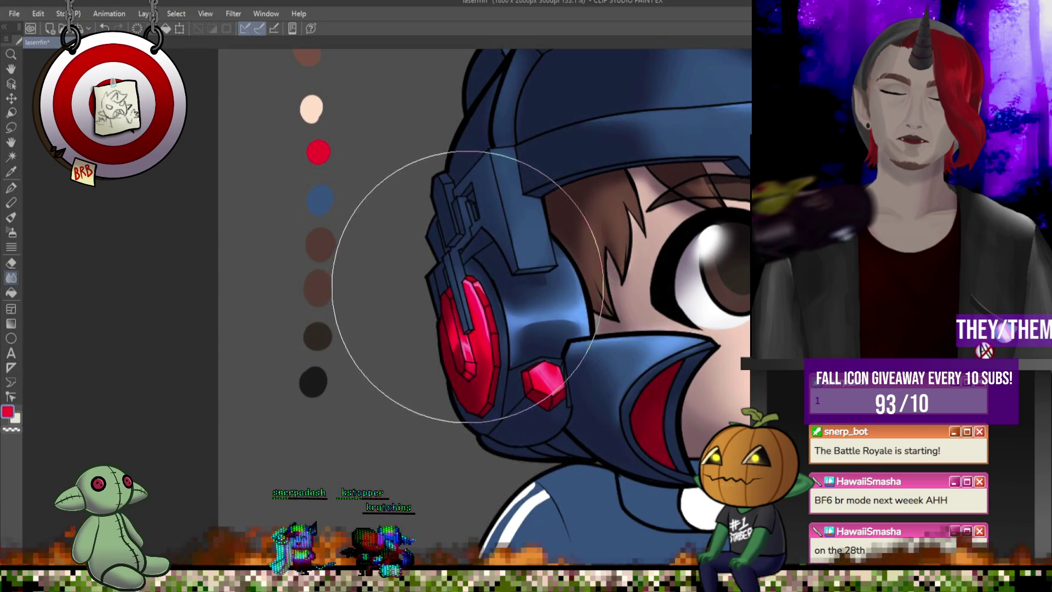
pyautogui.press('[')
pyautogui.press('[')
pyautogui.press('[')
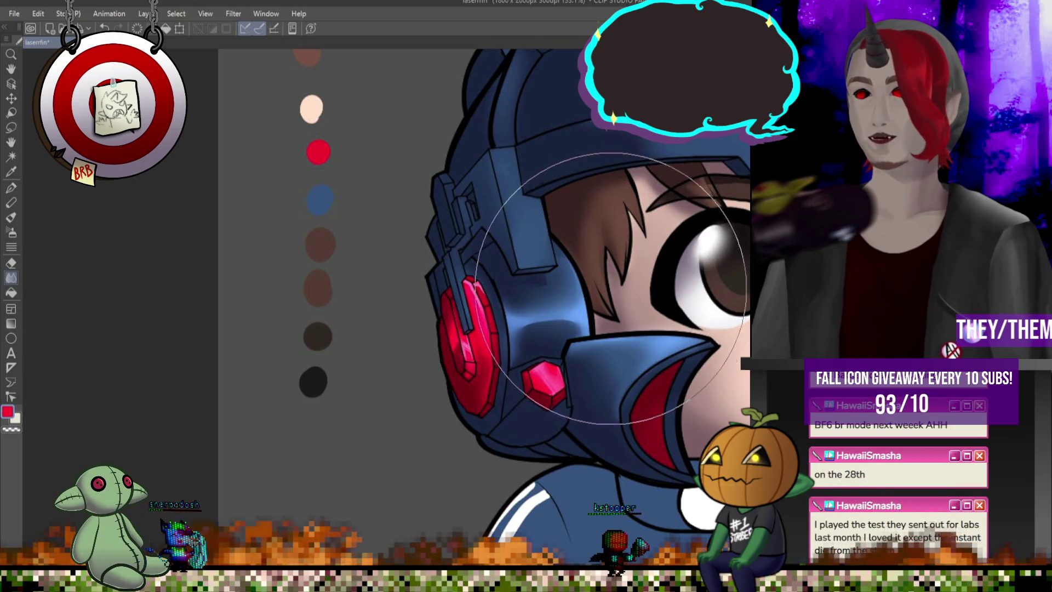
pyautogui.scroll(-5, 554, 263)
pyautogui.scroll(6, 459, 310)
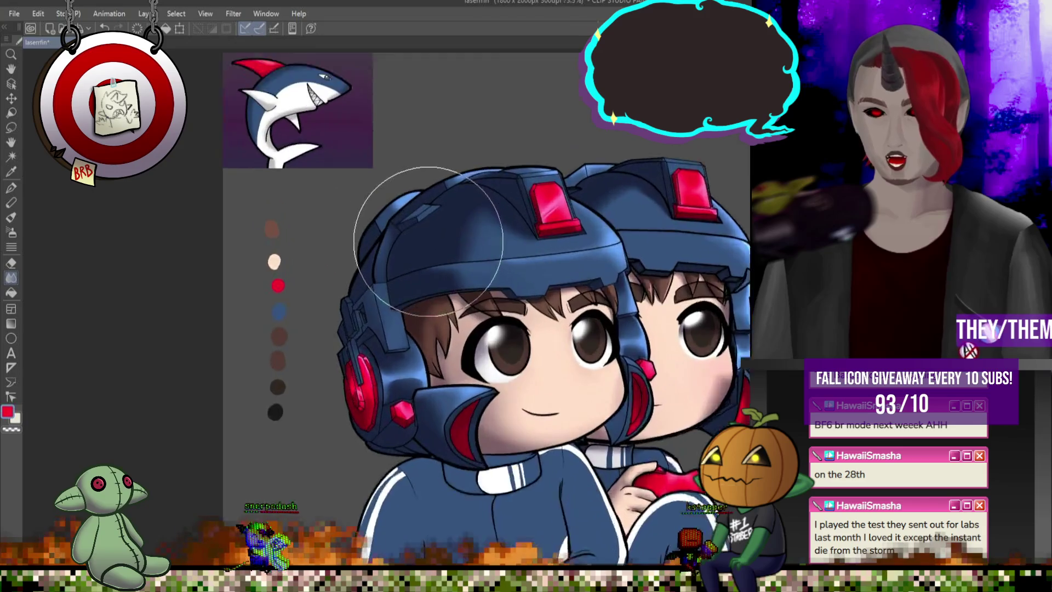
pyautogui.scroll(-5, 542, 252)
pyautogui.scroll(4, 543, 252)
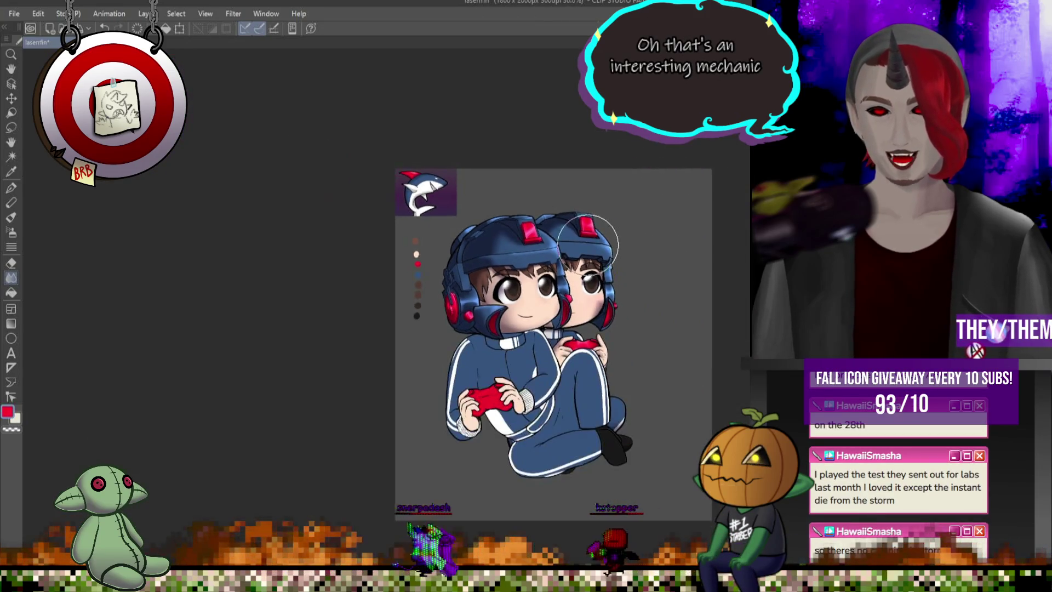
pyautogui.scroll(-1, 459, 347)
pyautogui.scroll(5, 459, 347)
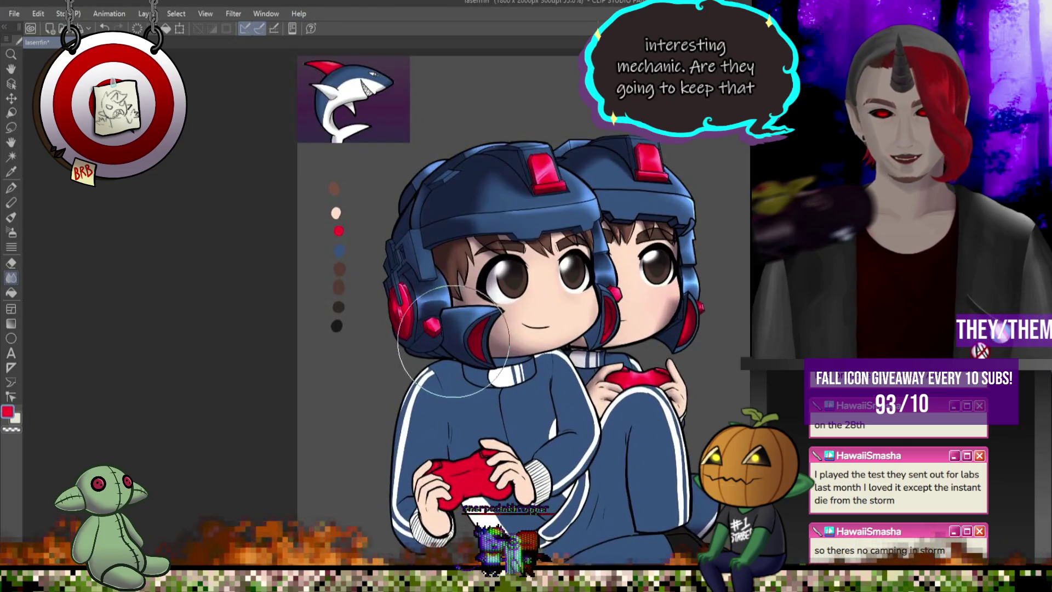
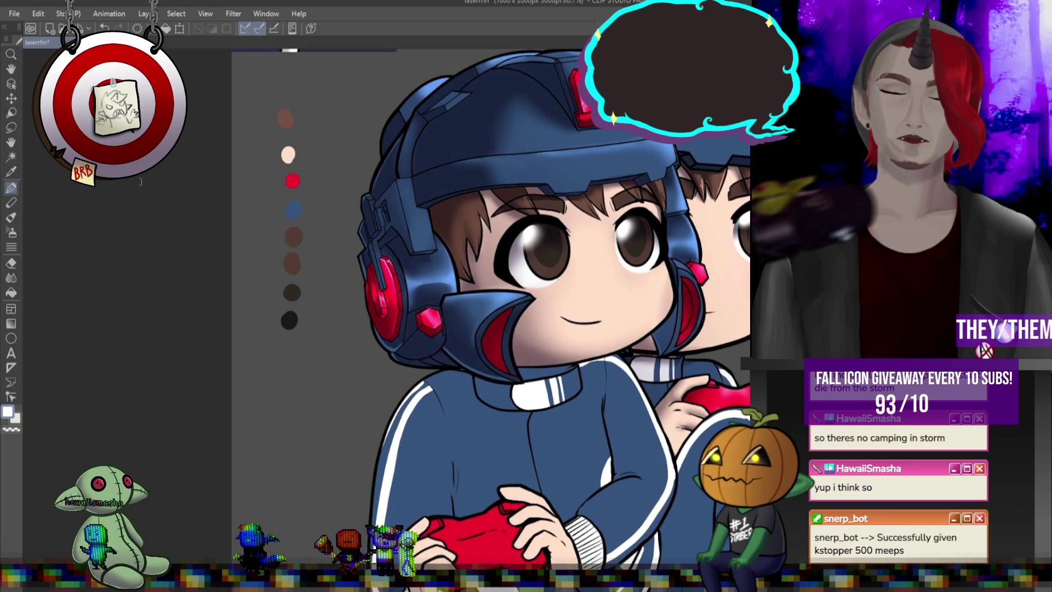
# - Switch to the Blend tool (J) and zoom in around the two characters' faces
pyautogui.click(12, 278)
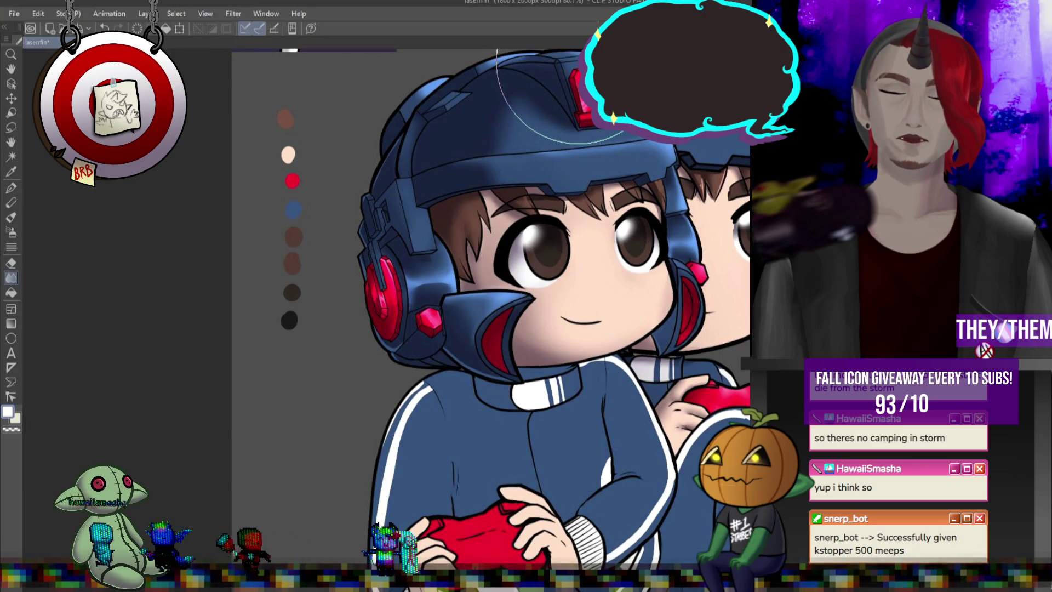
pyautogui.click(11, 188)
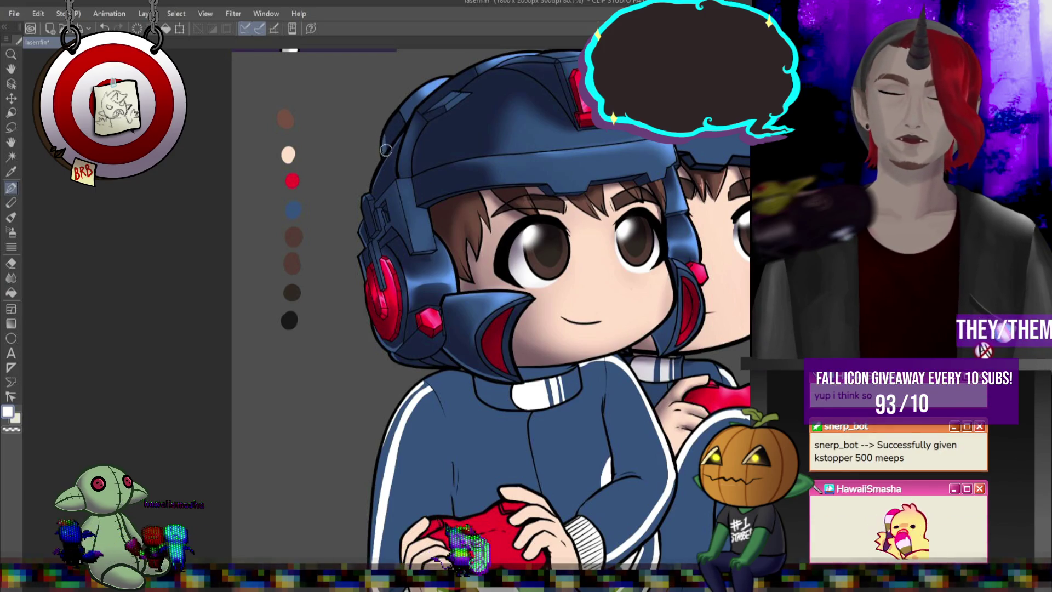
pyautogui.press('j')
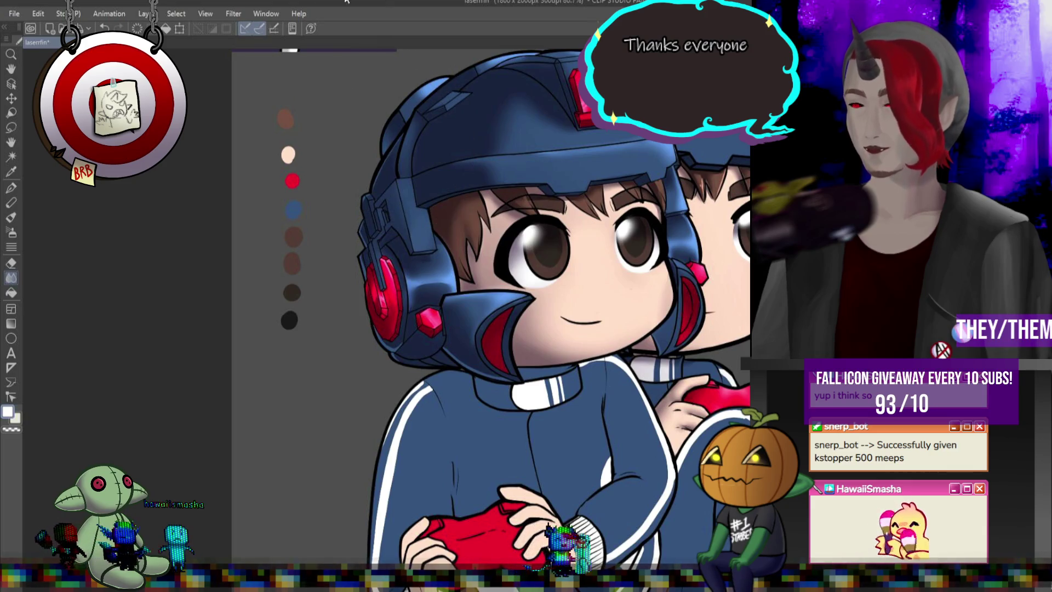
pyautogui.scroll(-5, 390, 144)
pyautogui.scroll(2, 645, 215)
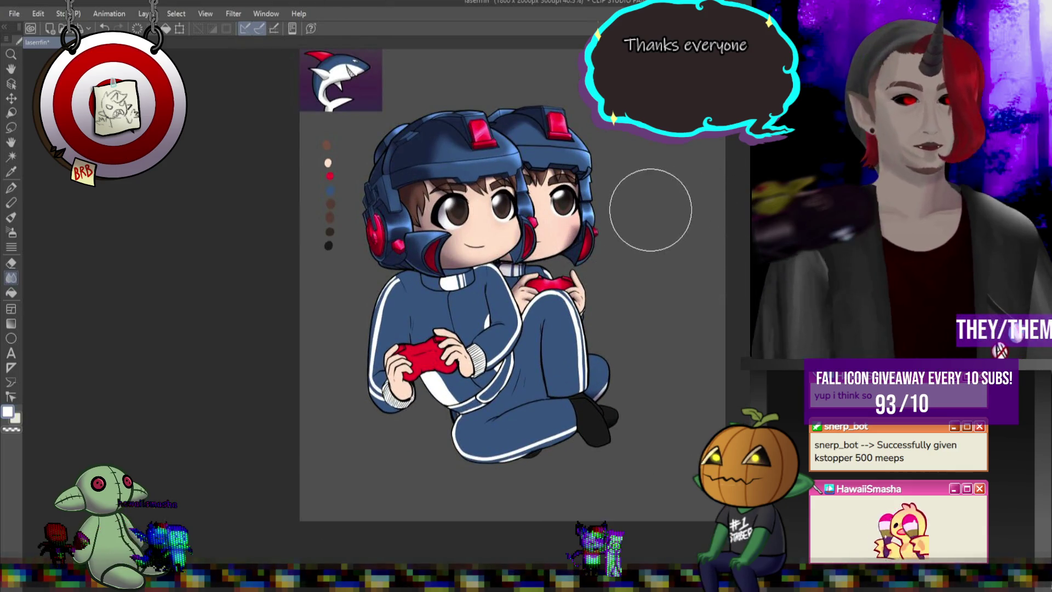
pyautogui.scroll(2, 728, 227)
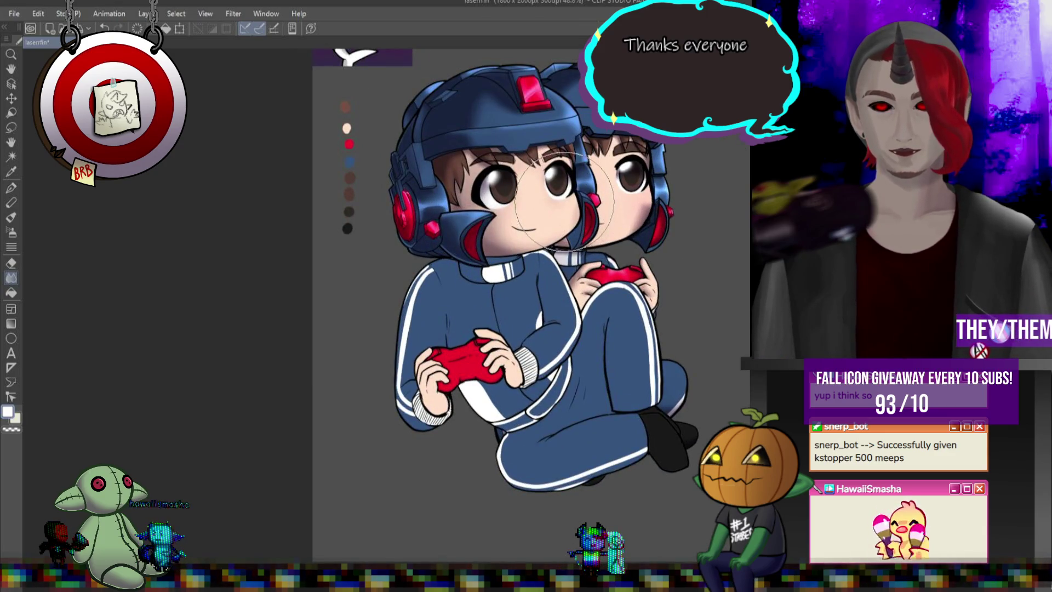
pyautogui.scroll(3, 564, 203)
pyautogui.scroll(-4, 500, 164)
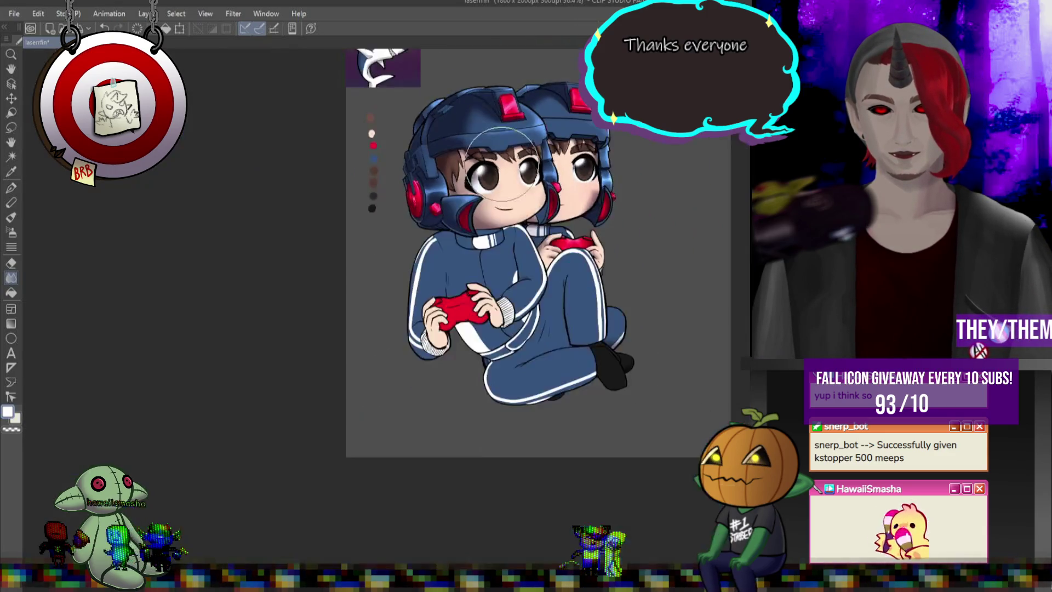
pyautogui.scroll(3, 515, 162)
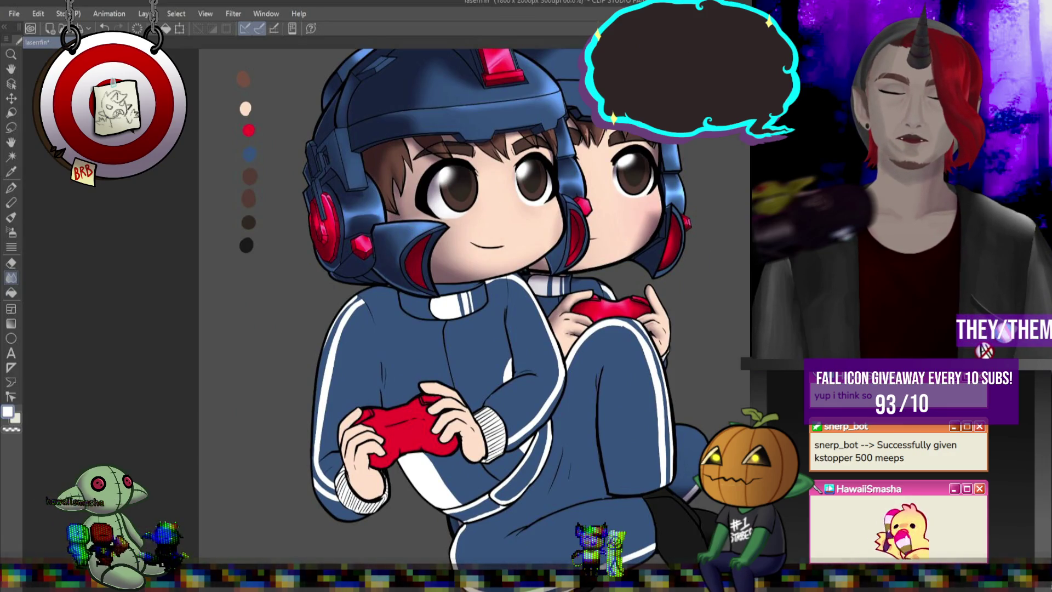
# - Return to the Pen with the hair-brown palette colour, zooming in on the face and back out
pyautogui.press('p')
pyautogui.keyDown('alt'); pyautogui.click(402, 157); pyautogui.keyUp('alt')
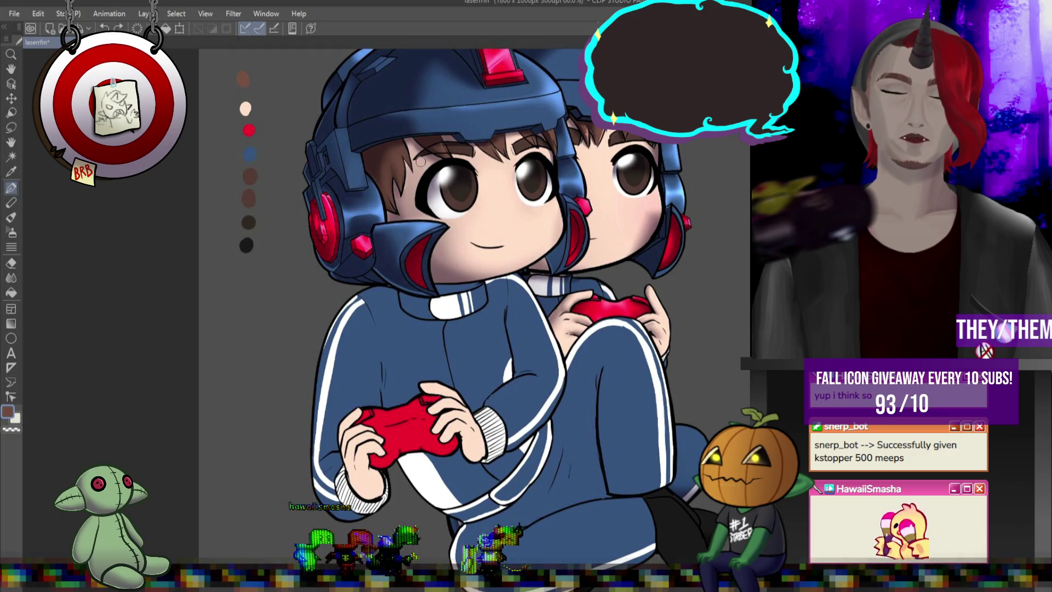
pyautogui.scroll(2, 418, 161)
pyautogui.scroll(4, 426, 150)
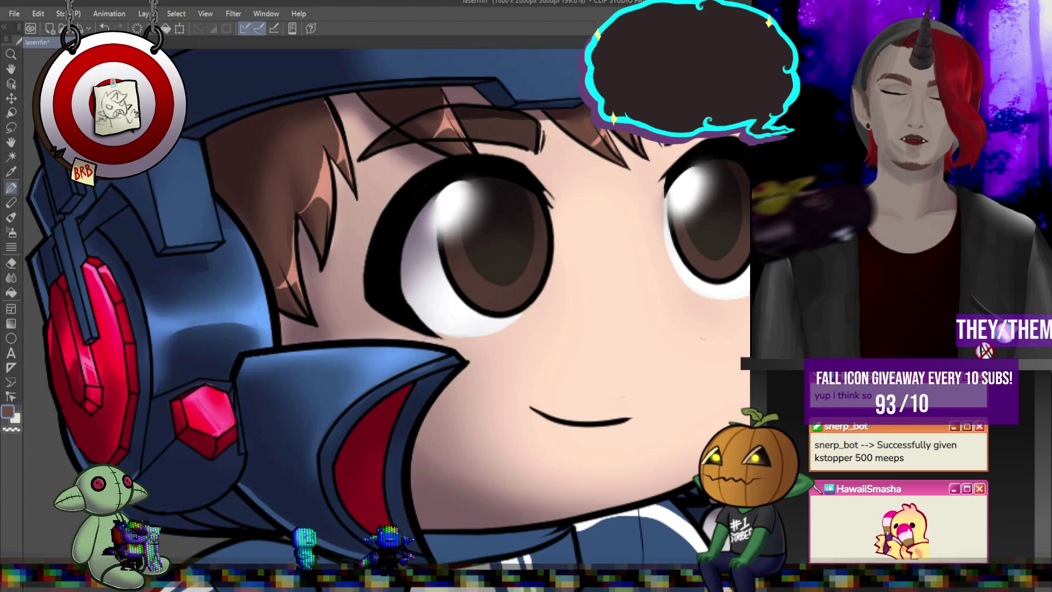
pyautogui.scroll(-6, 714, 132)
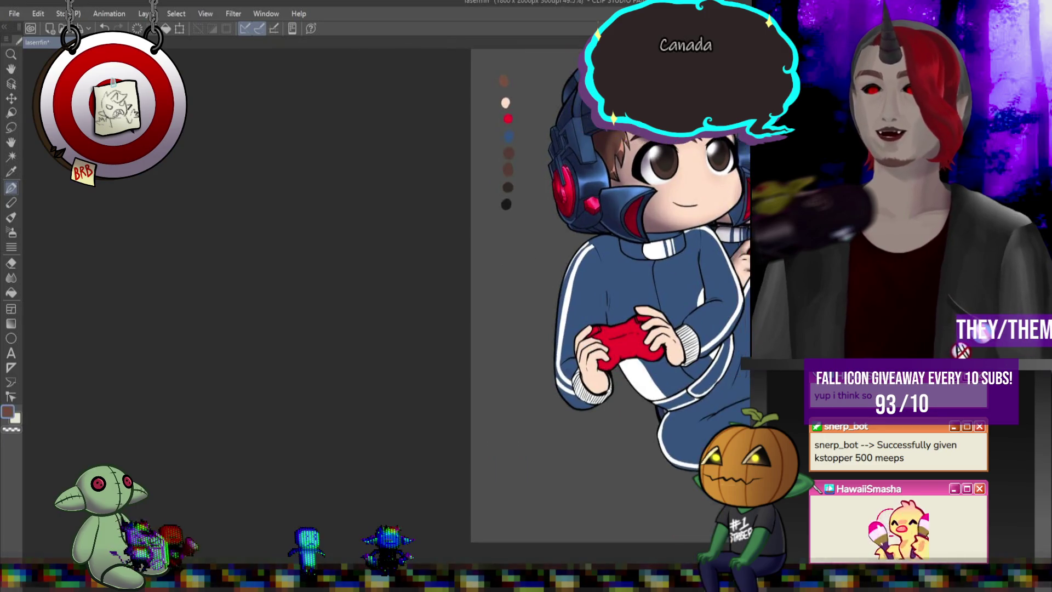
pyautogui.scroll(-4, 712, 160)
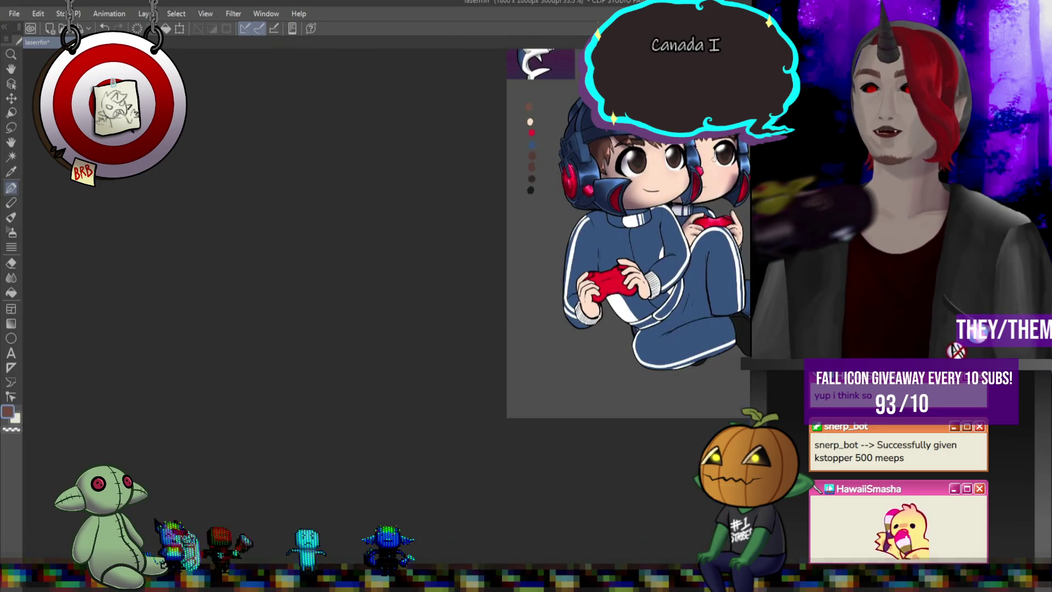
# - Zoom in on the front character's mouth to redraw it as an open laugh
pyautogui.scroll(2, 599, 142)
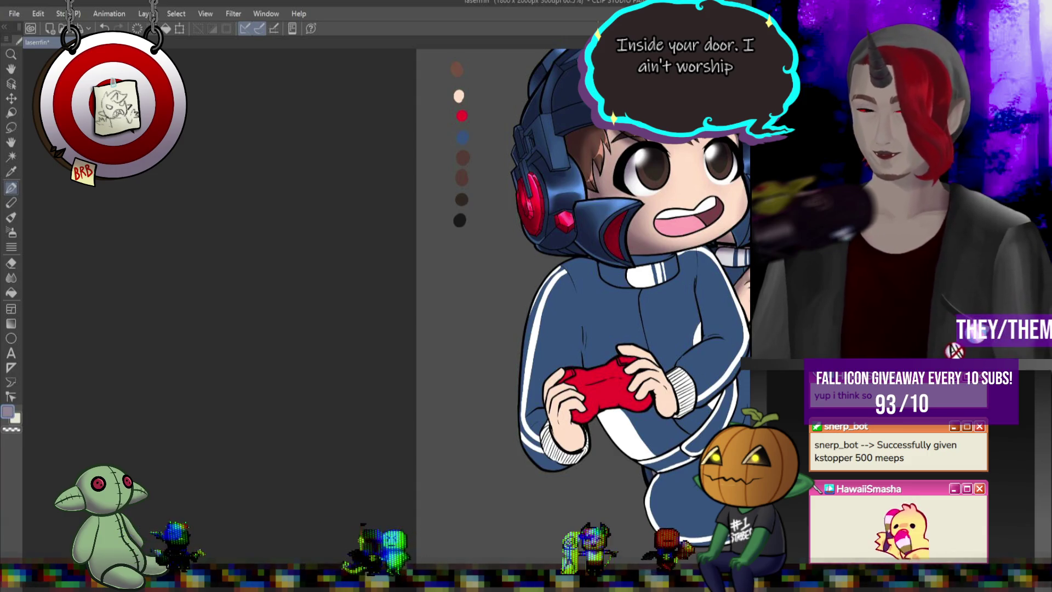
pyautogui.scroll(5, 712, 192)
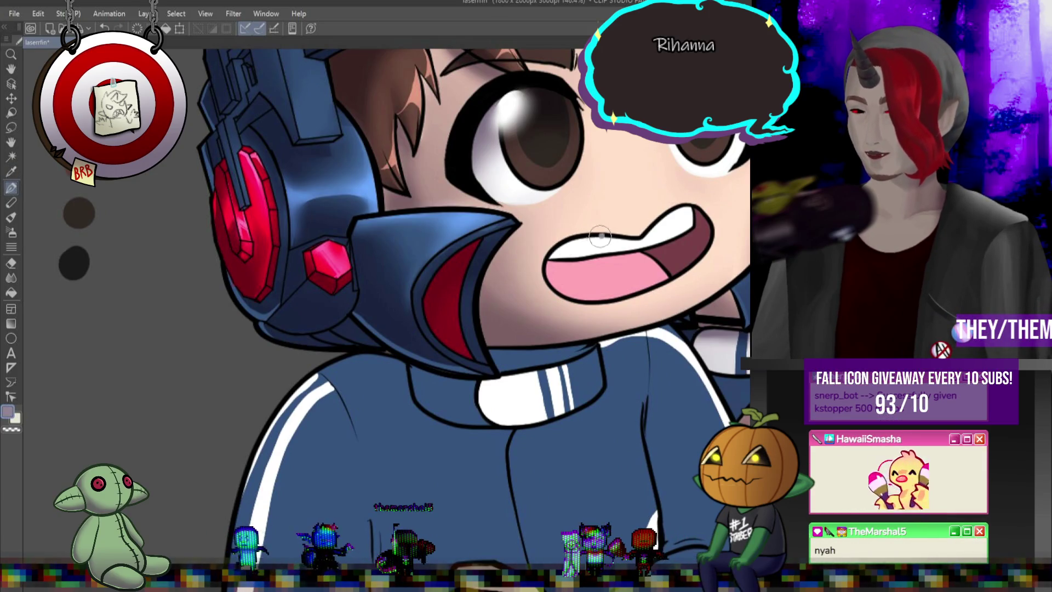
# - Paint grey shading inside the open mouth, darker along its top edge, and smooth it with Blend
pyautogui.moveTo(601, 235); pyautogui.dragTo(564, 295)
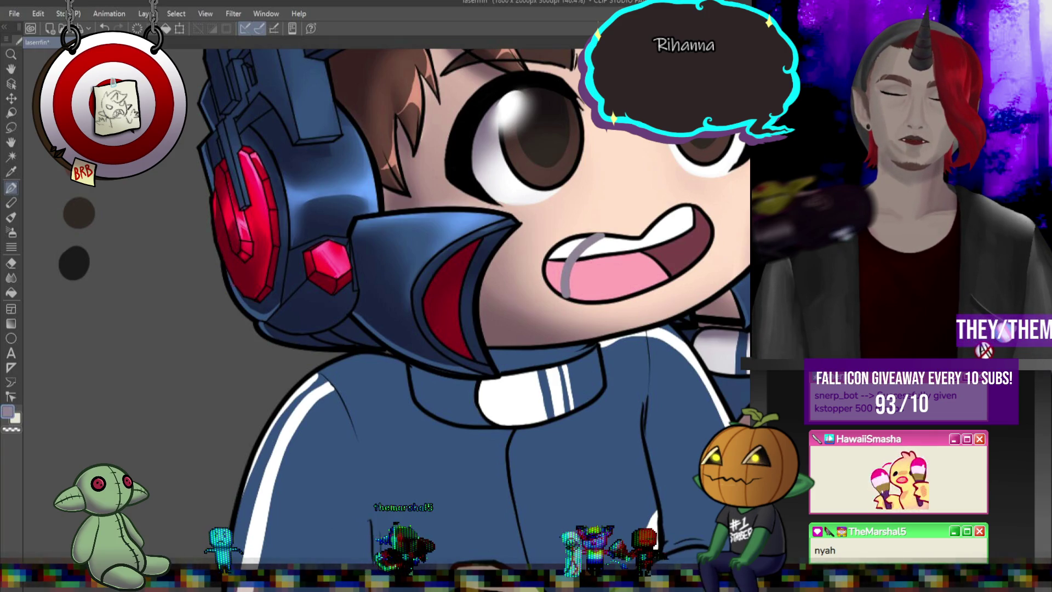
pyautogui.moveTo(550, 295)
pyautogui.mouseDown()
pyautogui.moveTo(553, 249)
pyautogui.moveTo(562, 296)
pyautogui.mouseUp()
pyautogui.moveTo(570, 260); pyautogui.dragTo(675, 271)
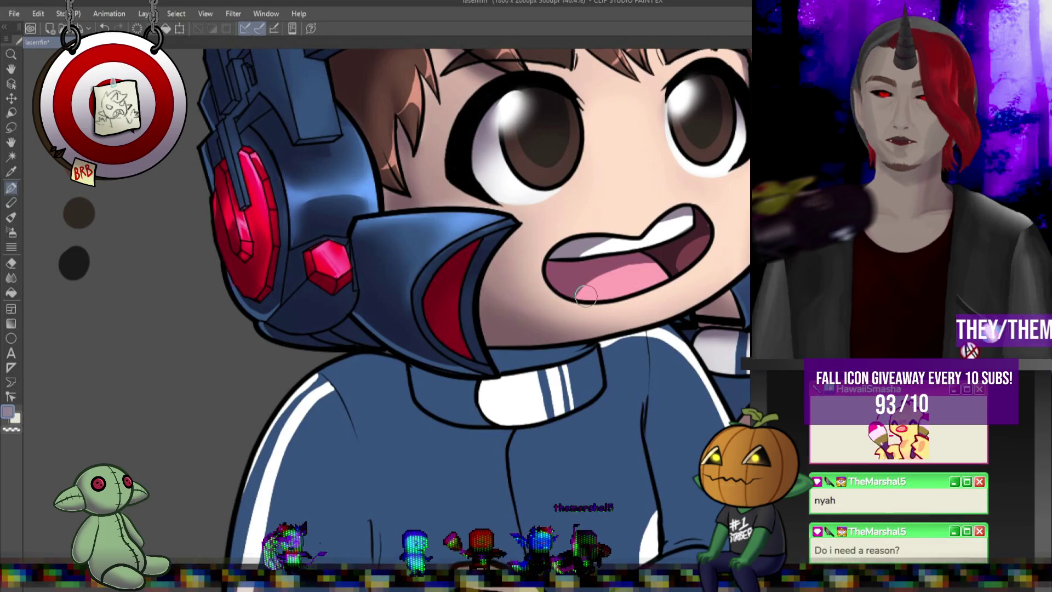
pyautogui.click(11, 278)
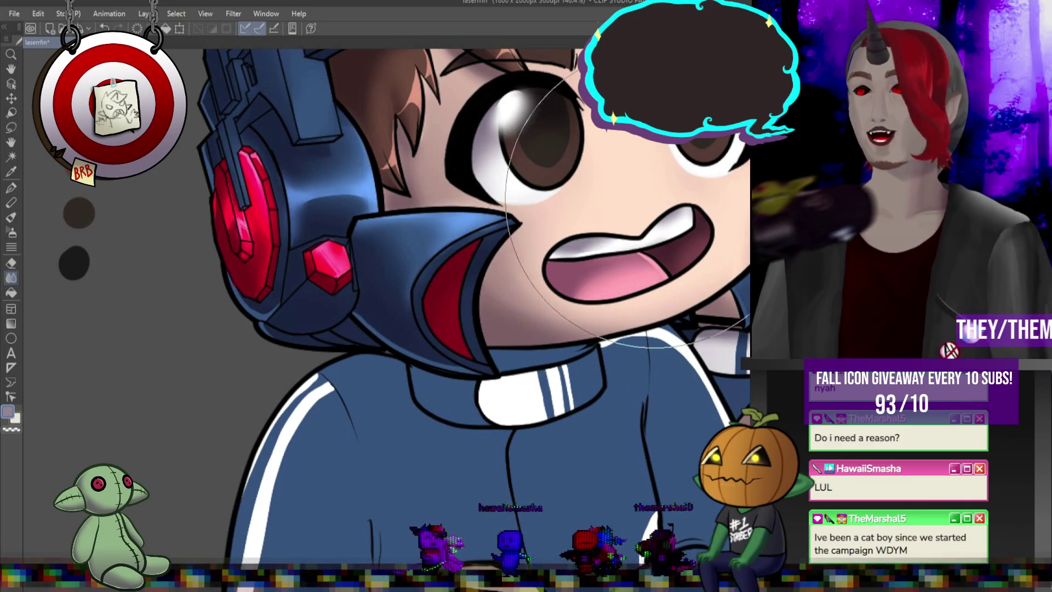
pyautogui.scroll(-5, 649, 302)
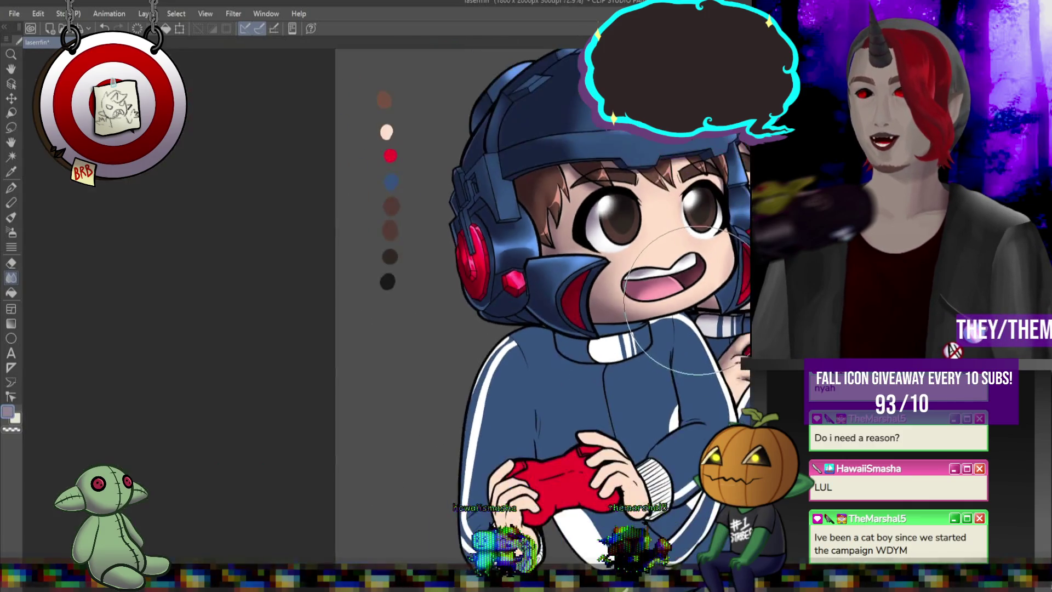
# - Return to the Pen, eyedrop black and then the light eye-white colour, zooming out to 44%
pyautogui.scroll(3, 444, 298)
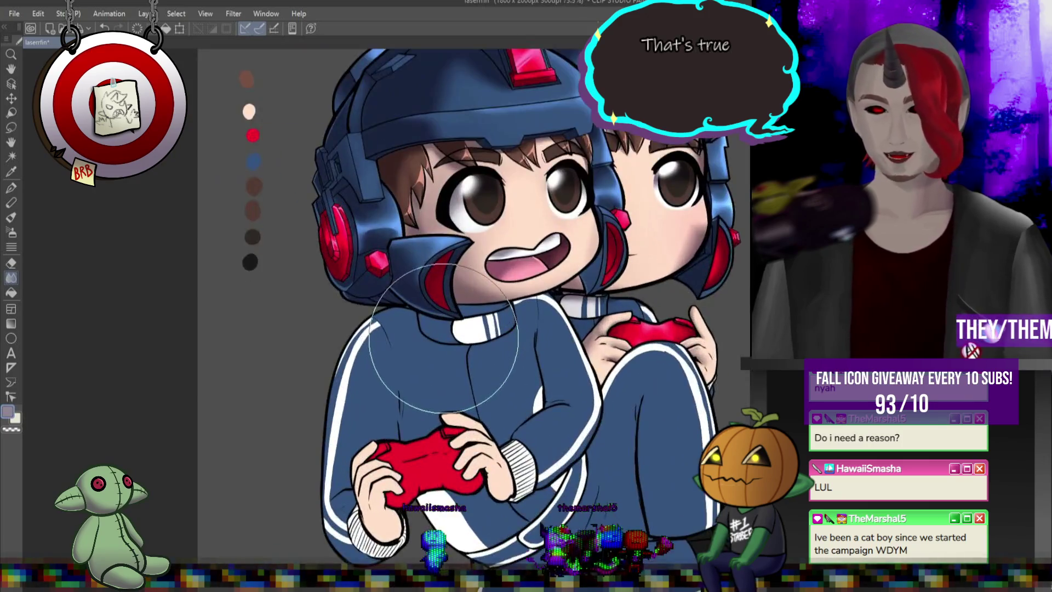
pyautogui.scroll(-2, 444, 297)
pyautogui.scroll(3, 466, 328)
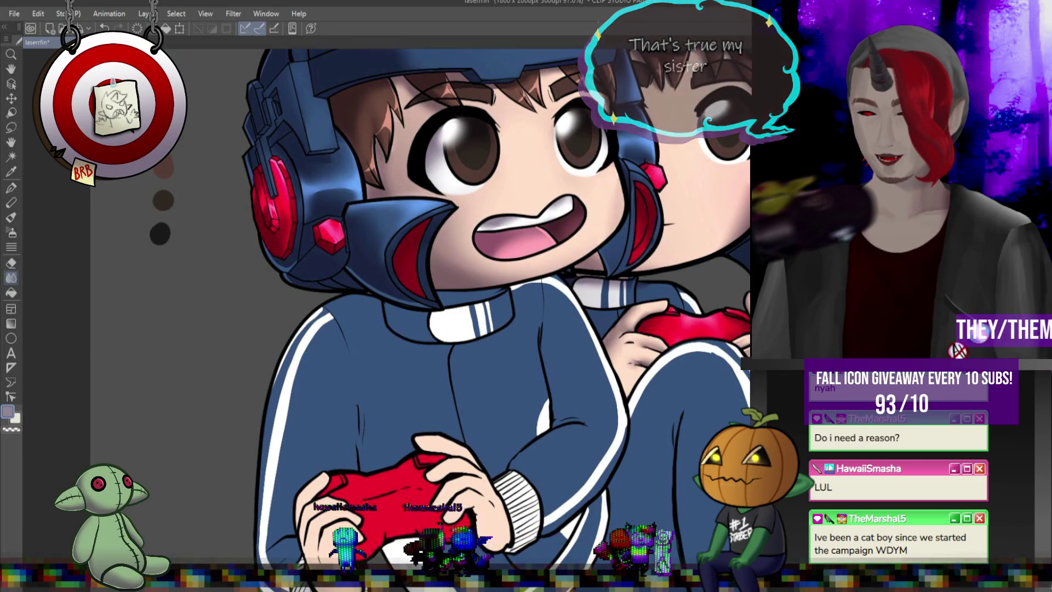
pyautogui.scroll(3, 484, 288)
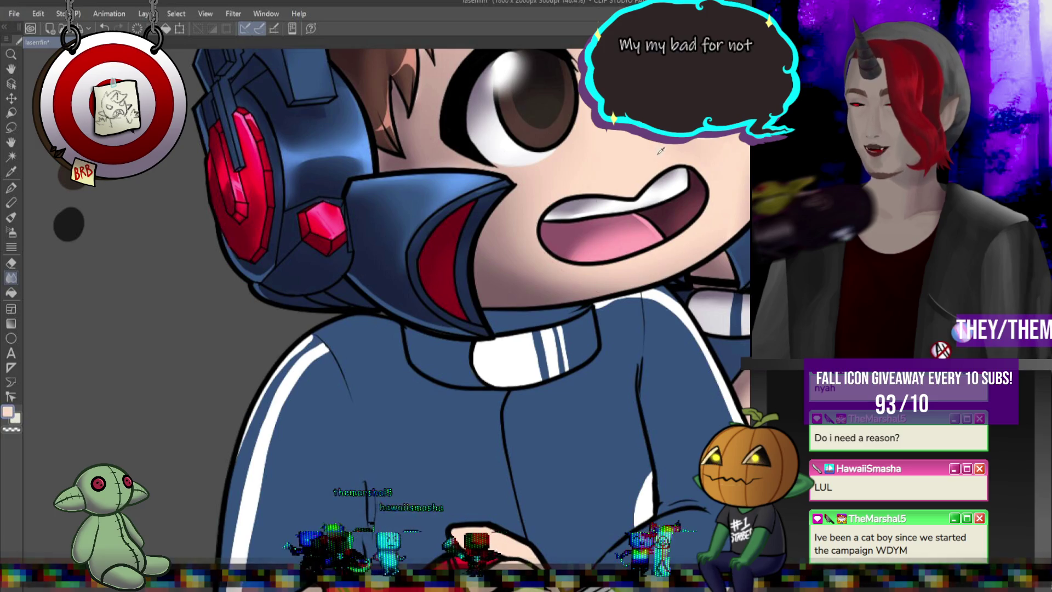
pyautogui.click(12, 188)
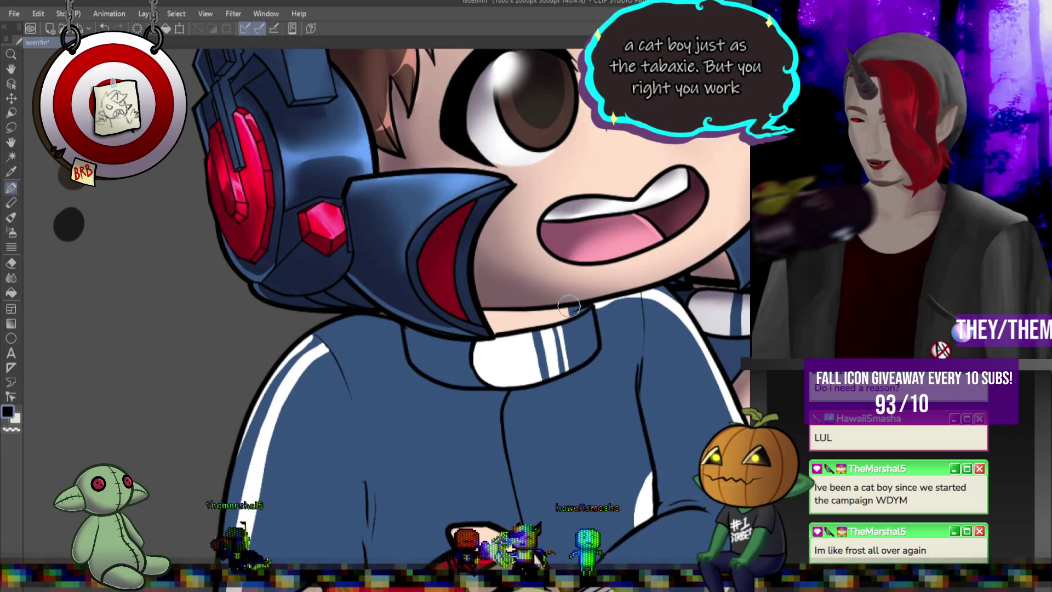
pyautogui.keyDown('alt'); pyautogui.click(571, 308); pyautogui.keyUp('alt')
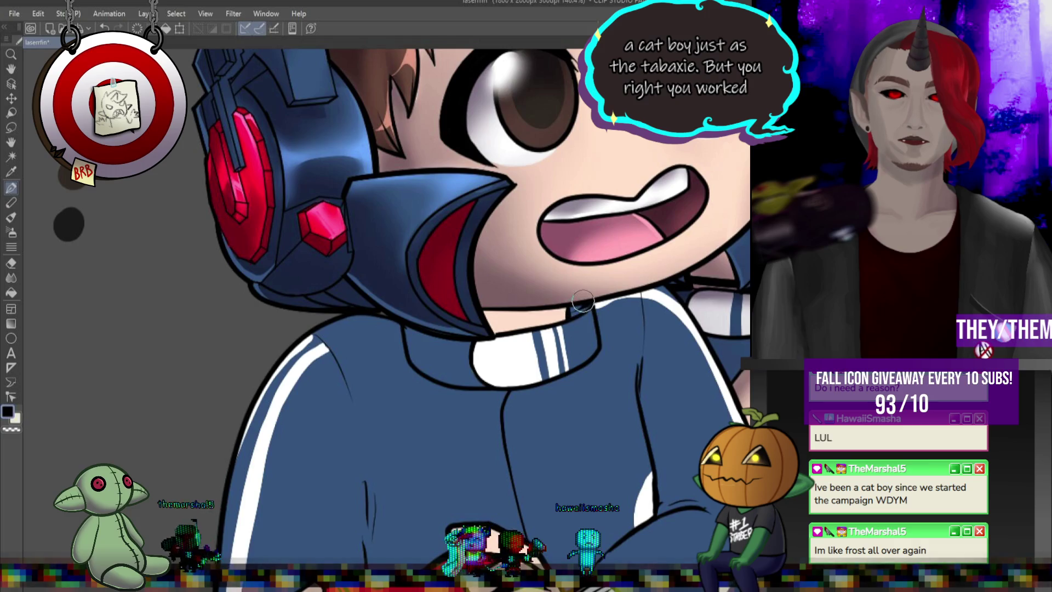
pyautogui.keyDown('alt'); pyautogui.click(482, 106); pyautogui.keyUp('alt')
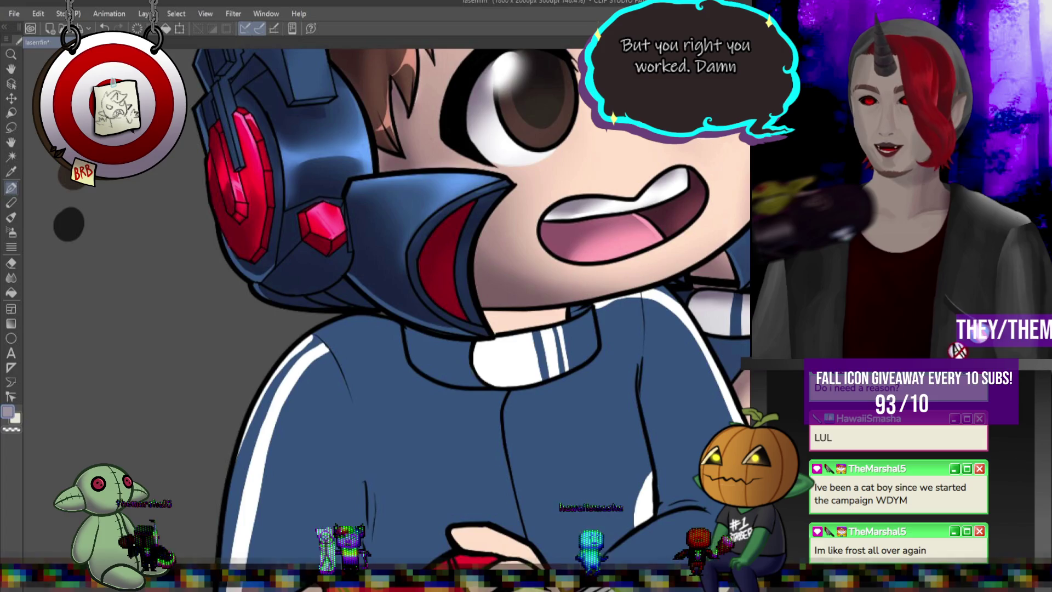
pyautogui.scroll(-5, 575, 214)
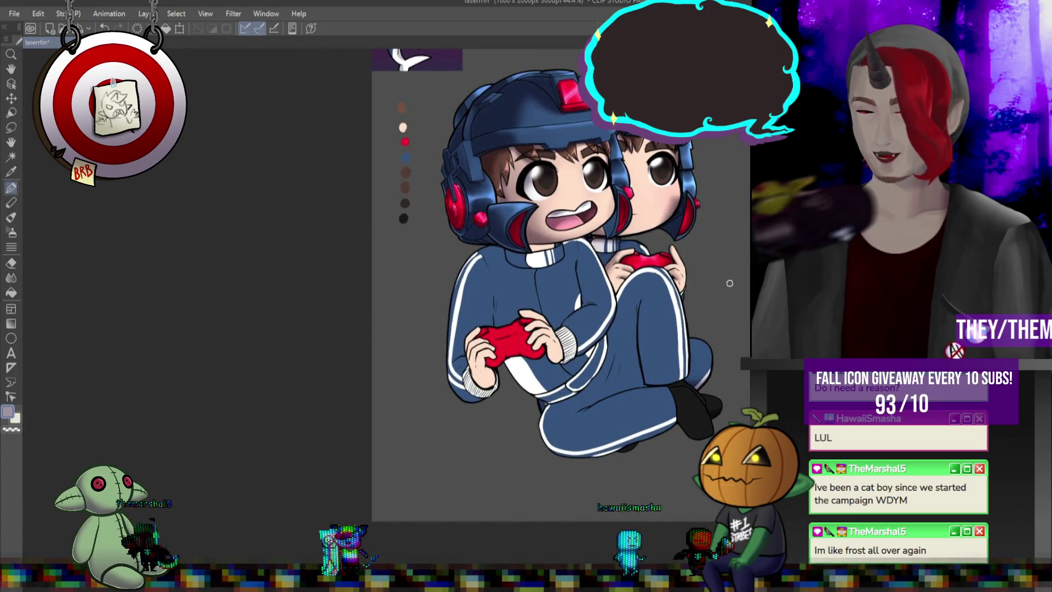
pyautogui.press('g')
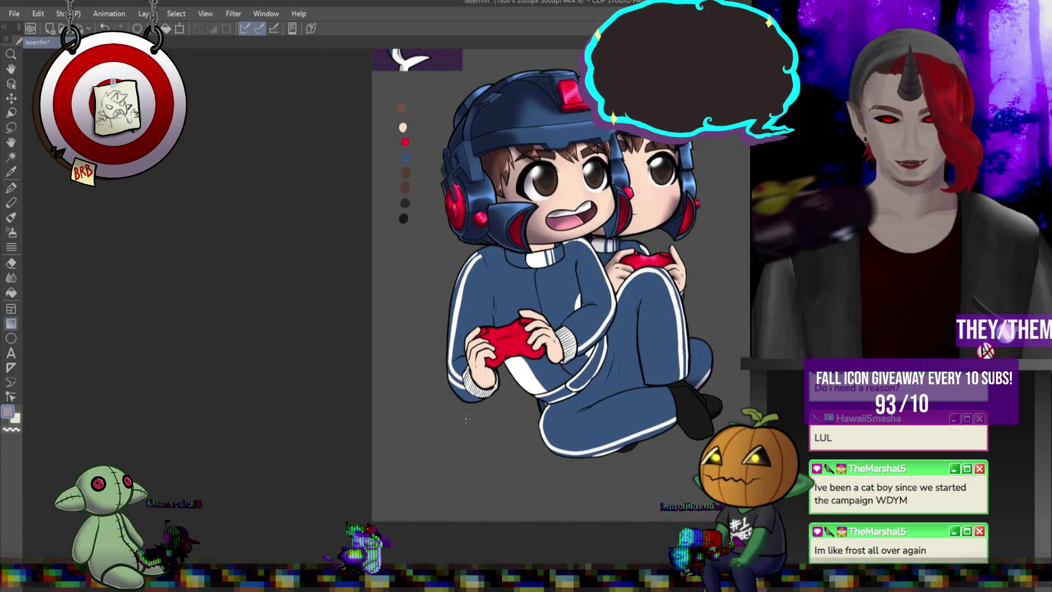
pyautogui.moveTo(465, 455); pyautogui.dragTo(466, 351)
pyautogui.moveTo(405, 454); pyautogui.dragTo(408, 258)
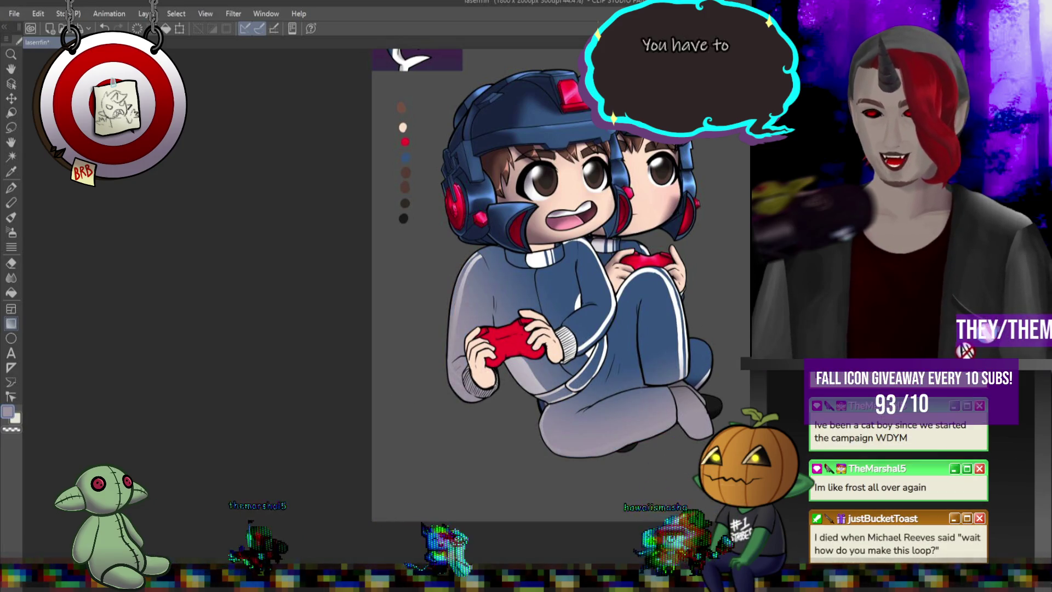
pyautogui.hotkey('ctrl', 'z')
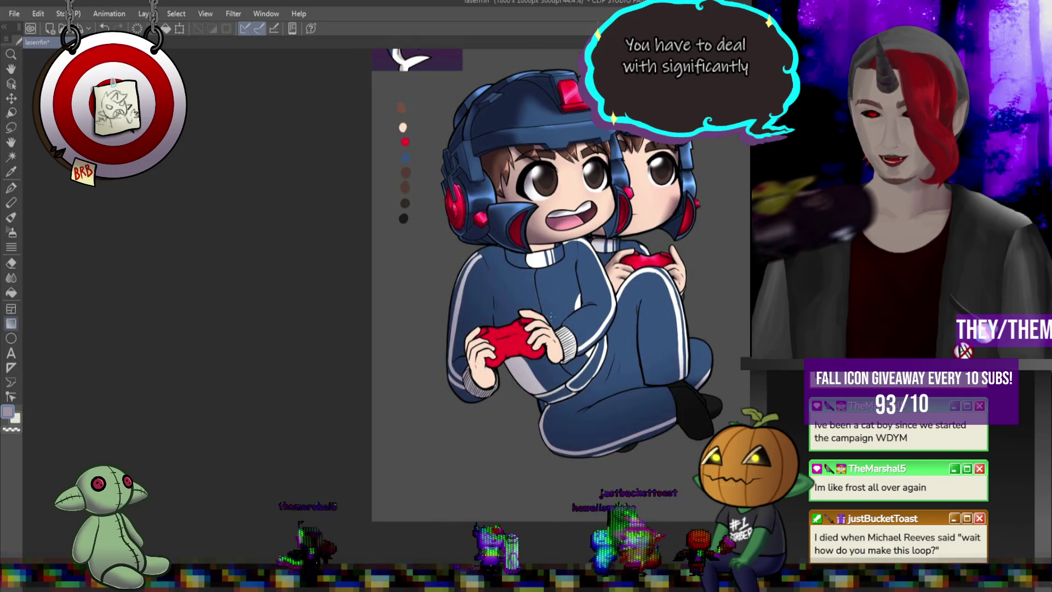
pyautogui.scroll(4, 549, 313)
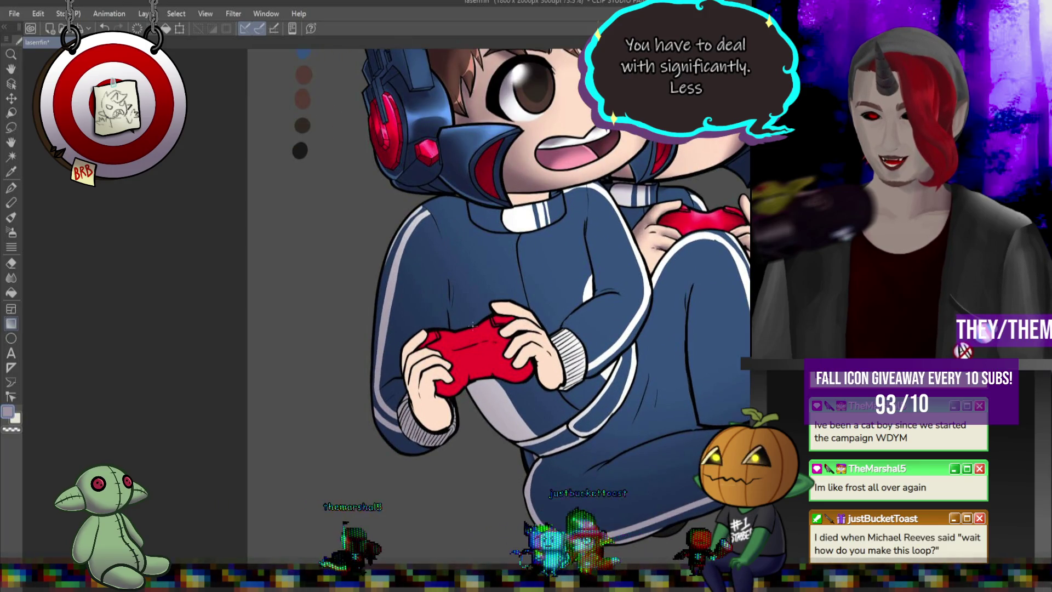
pyautogui.scroll(2, 497, 321)
pyautogui.scroll(2, 496, 321)
pyautogui.scroll(-4, 497, 320)
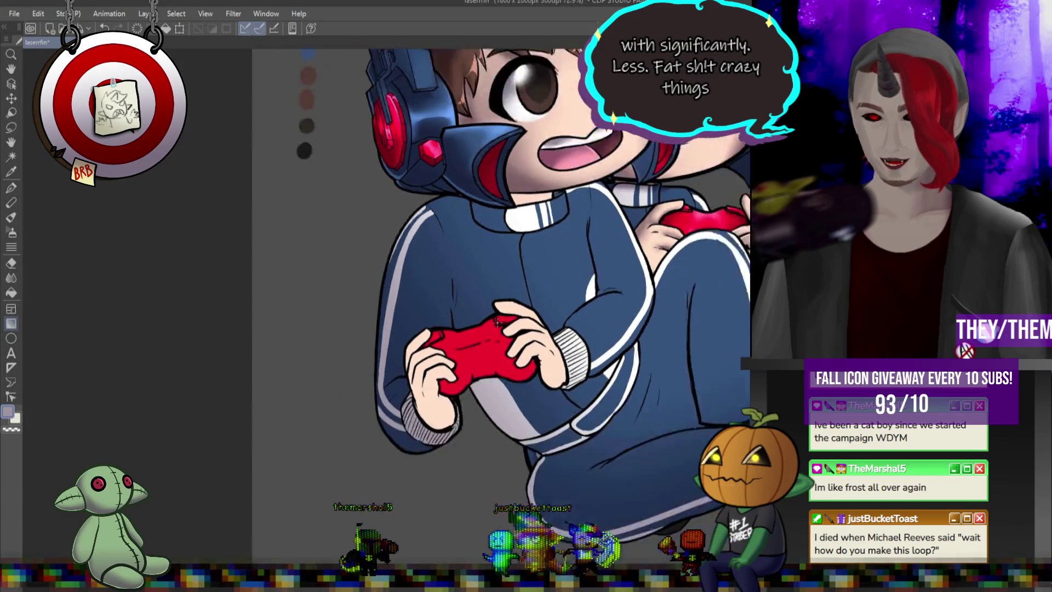
pyautogui.scroll(-1, 496, 320)
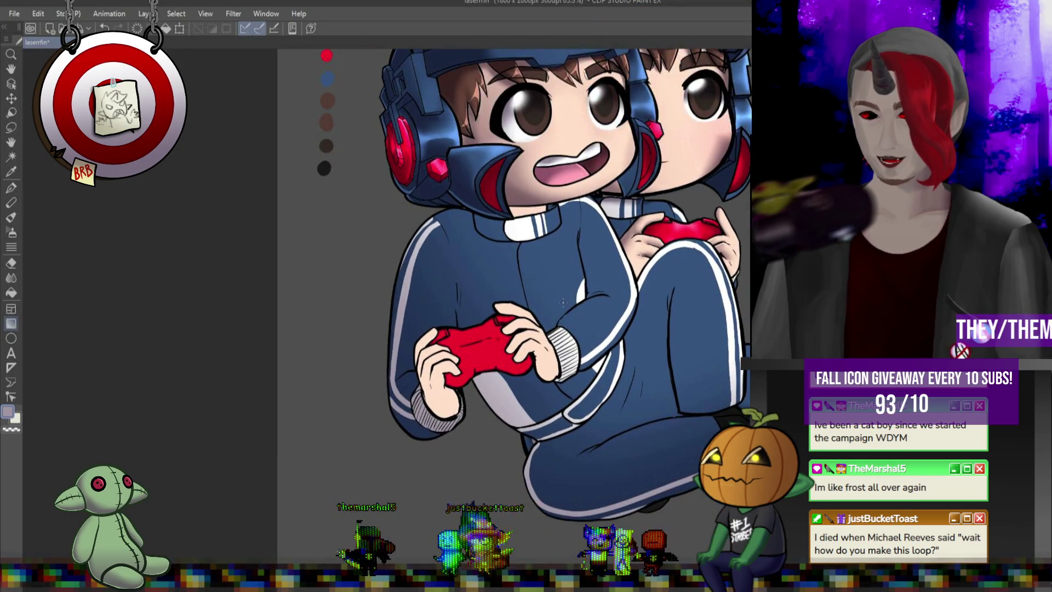
pyautogui.scroll(-3, 489, 301)
pyautogui.scroll(1, 622, 300)
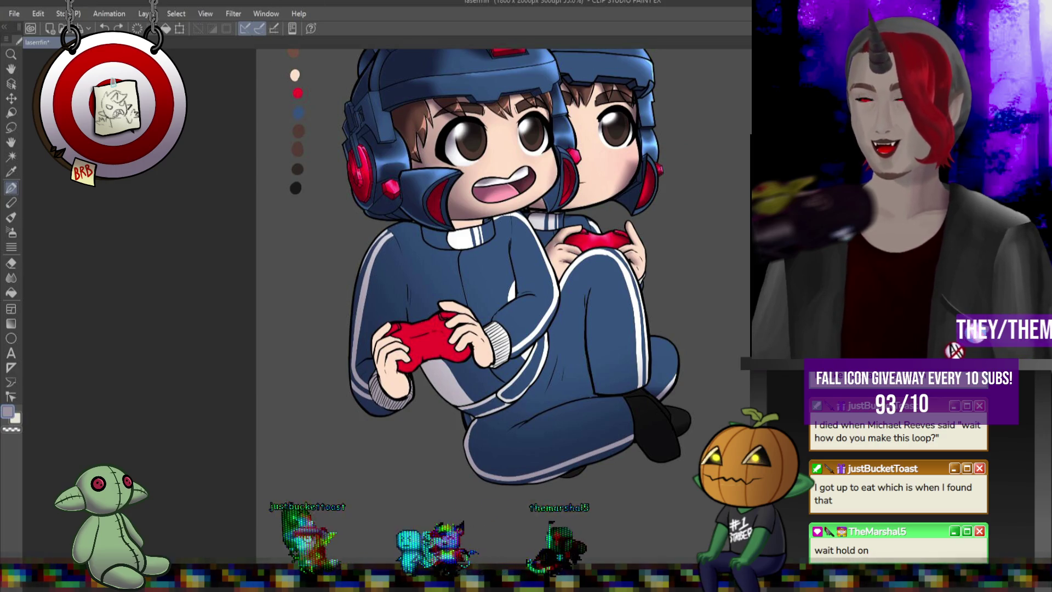
pyautogui.hotkey('ctrl', '-')
# - Paint dark shadow strokes along the left sleeve's outer edge and a dark line down the tracksuit front
pyautogui.scroll(2, 530, 194)
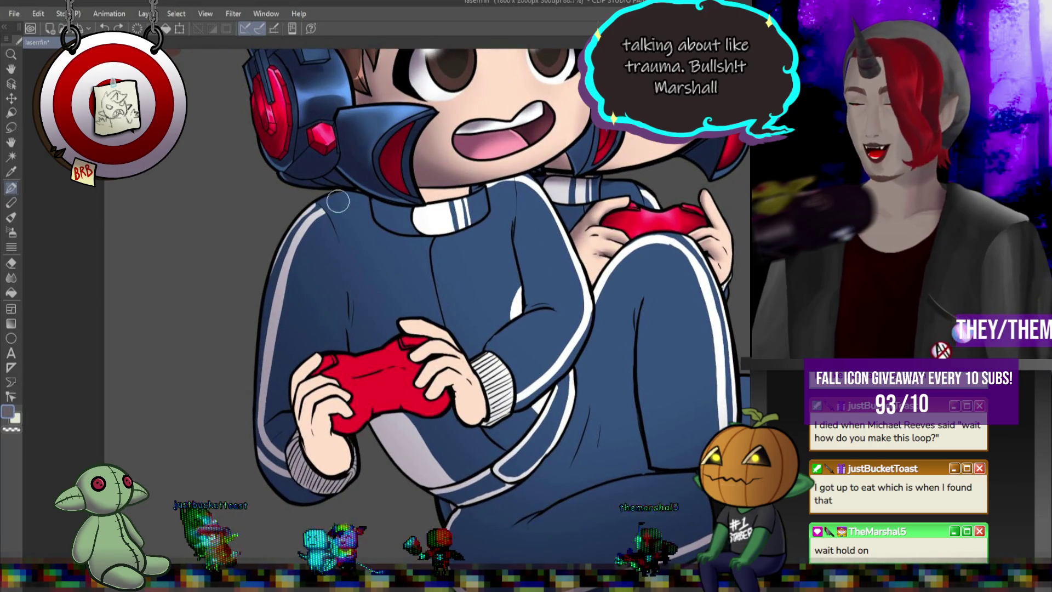
pyautogui.moveTo(291, 280); pyautogui.dragTo(278, 389)
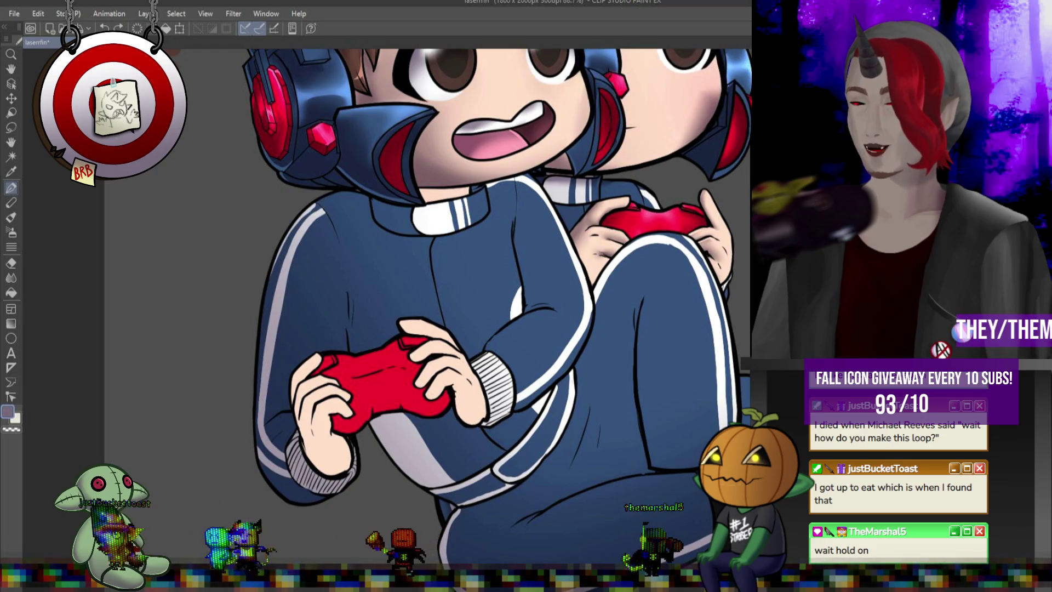
pyautogui.moveTo(323, 211); pyautogui.dragTo(282, 295)
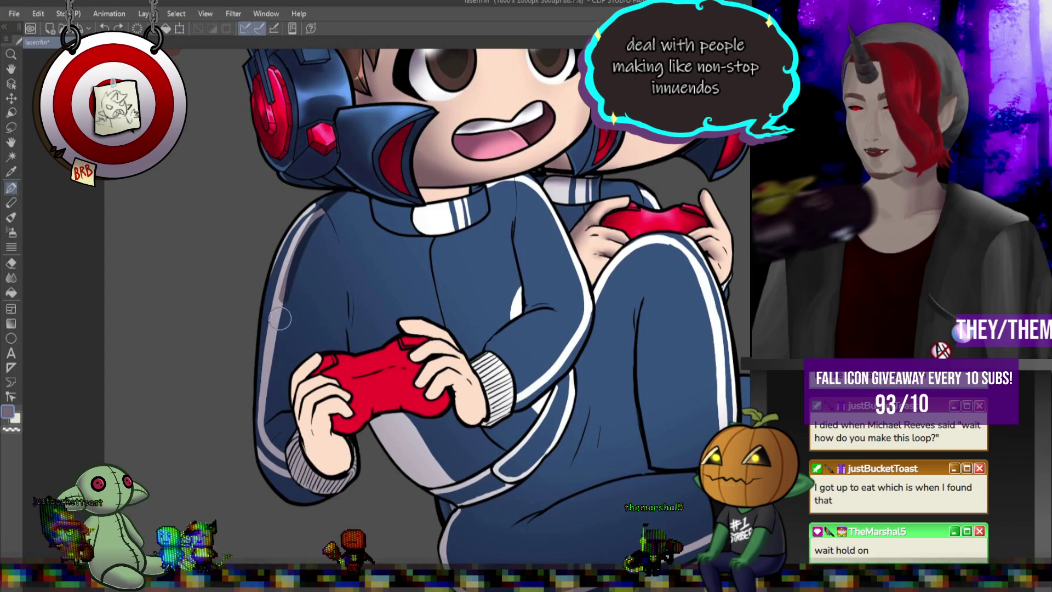
pyautogui.moveTo(296, 238); pyautogui.dragTo(267, 411)
pyautogui.moveTo(310, 207); pyautogui.dragTo(263, 298)
pyautogui.moveTo(296, 225)
pyautogui.mouseDown()
pyautogui.moveTo(276, 331)
pyautogui.moveTo(290, 408)
pyautogui.mouseUp()
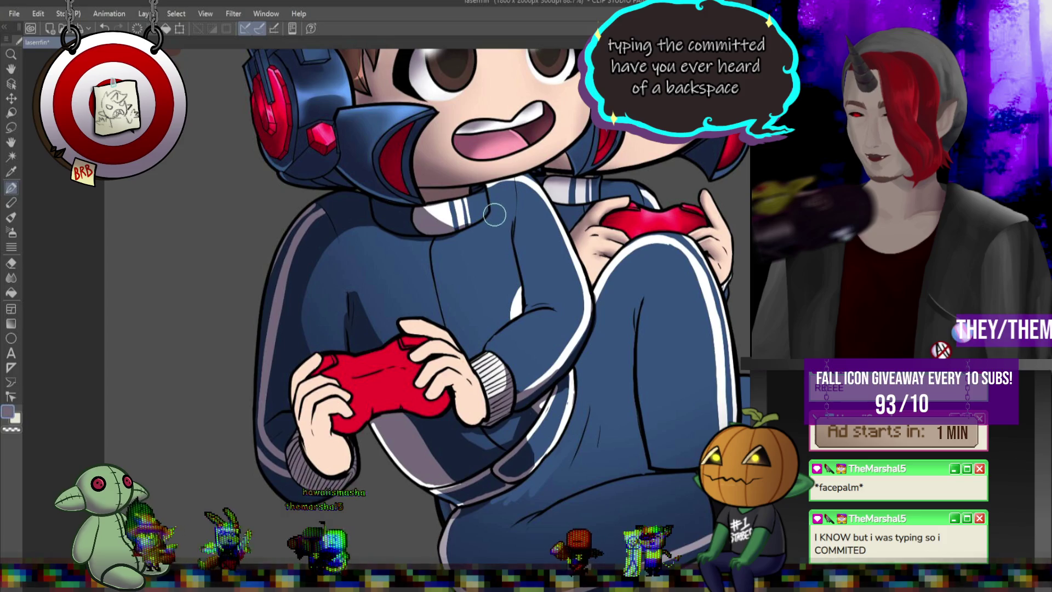
pyautogui.moveTo(515, 227); pyautogui.dragTo(523, 294)
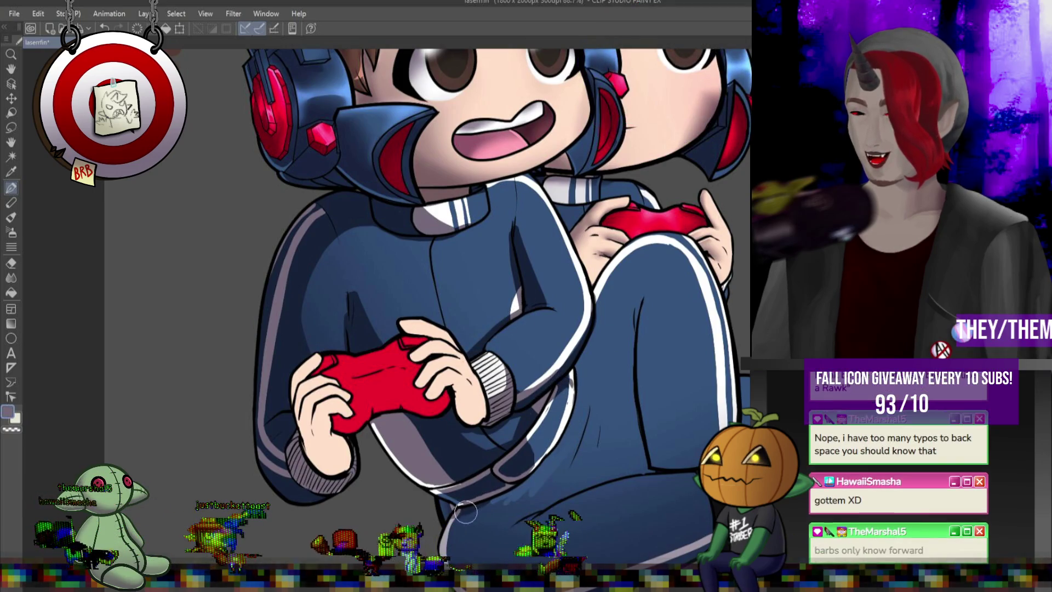
# - Shade the front character's leg with a darker tone
pyautogui.scroll(-2, 467, 512)
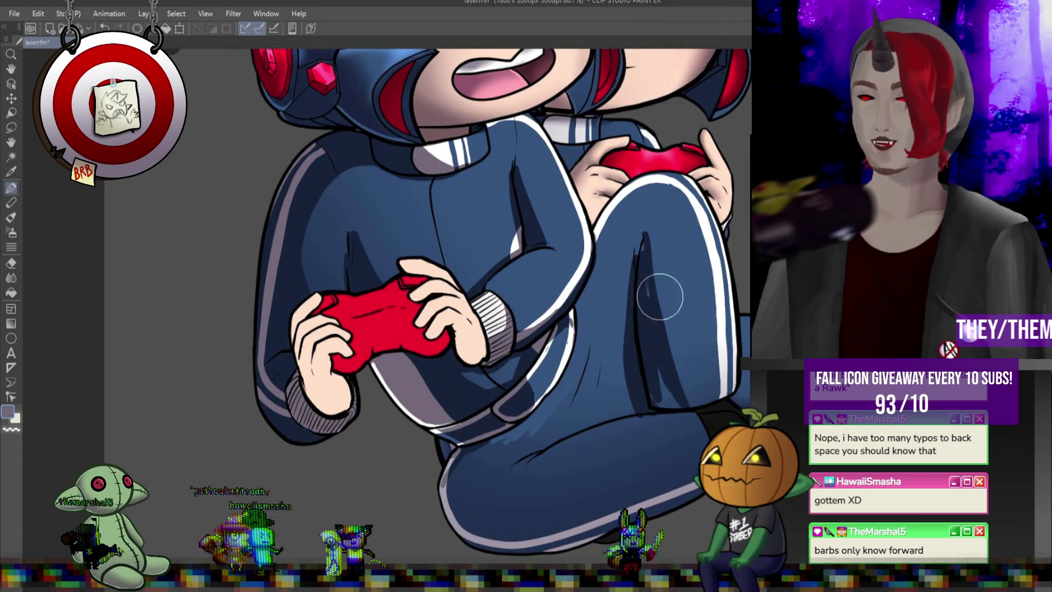
pyautogui.moveTo(605, 375)
pyautogui.mouseDown()
pyautogui.moveTo(629, 352)
pyautogui.moveTo(633, 379)
pyautogui.mouseUp()
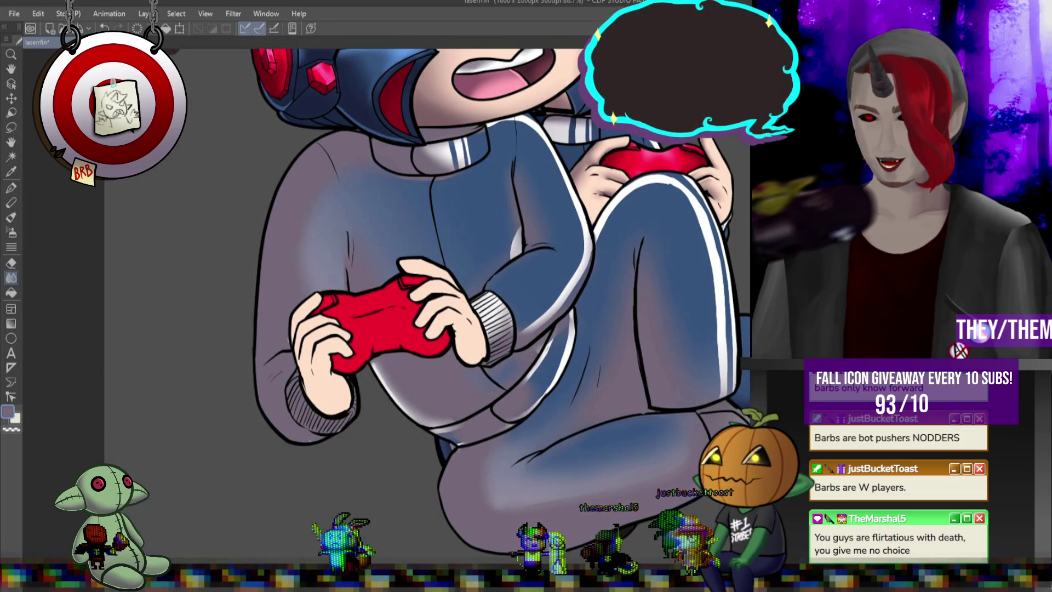
# - Switch to white, pick a light grey-lavender, and make the pale wash blend subtly into the navy suit
pyautogui.scroll(-3, 414, 301)
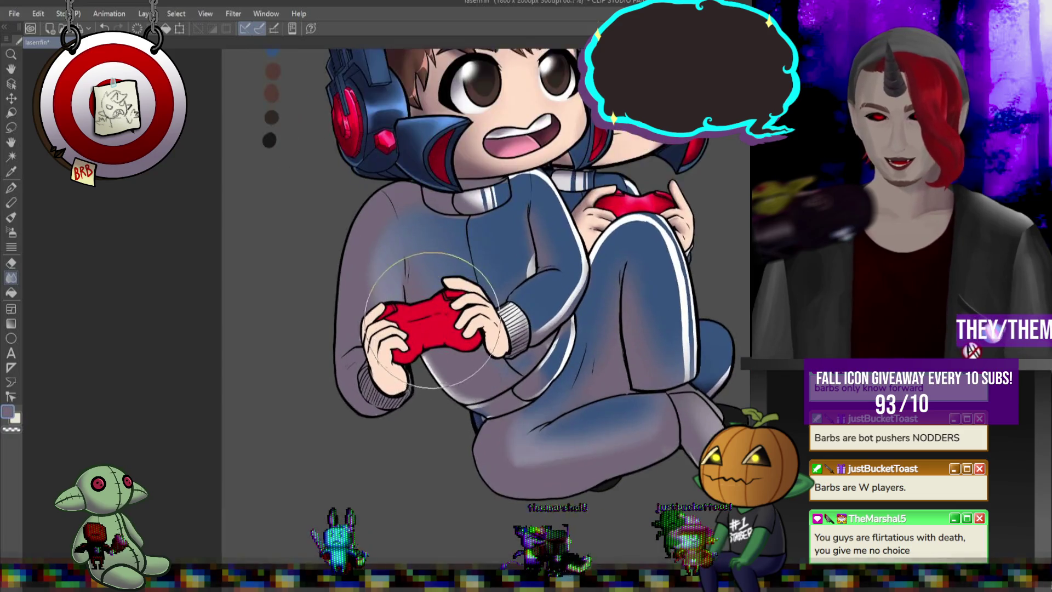
pyautogui.scroll(4, 413, 302)
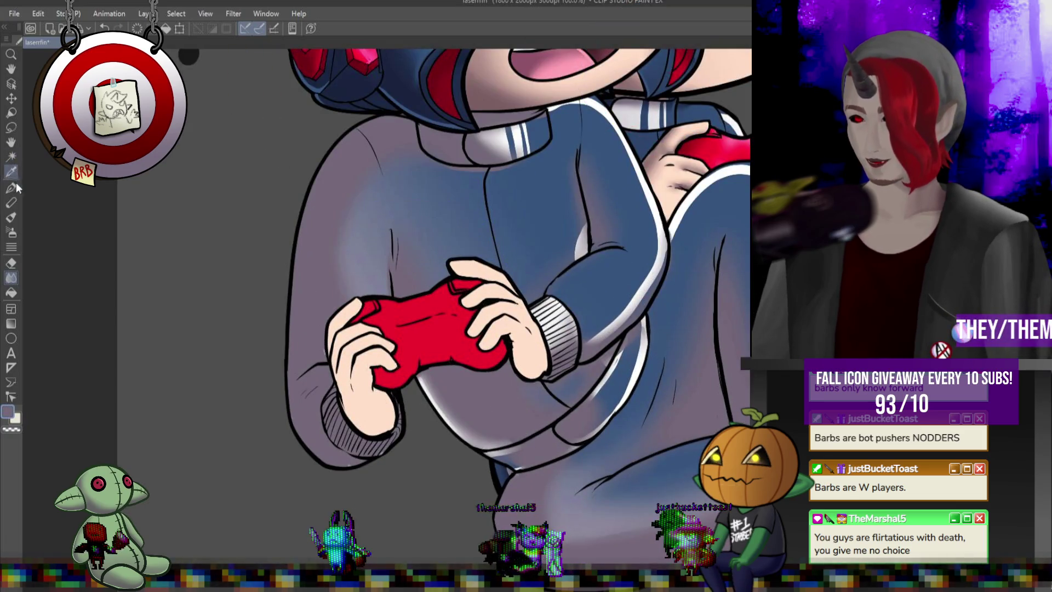
pyautogui.press('x')
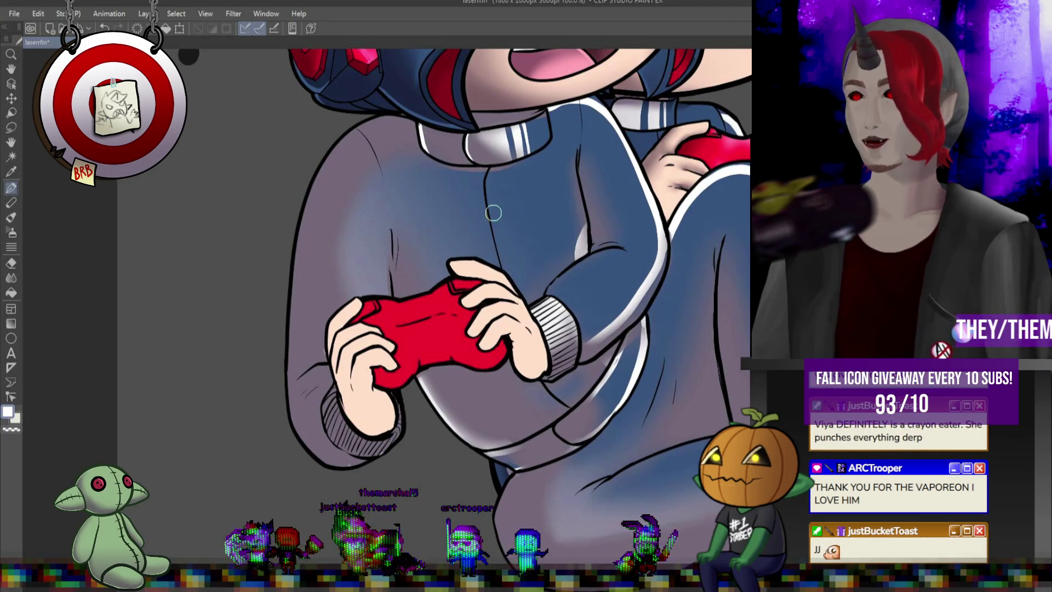
pyautogui.keyDown('alt'); pyautogui.click(539, 304); pyautogui.keyUp('alt')
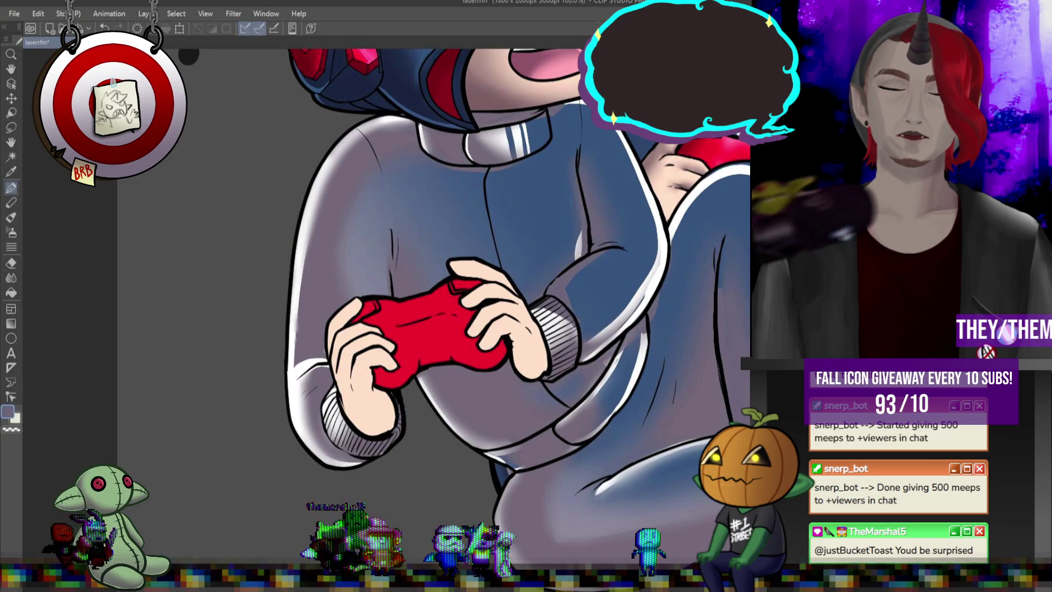
pyautogui.hotkey('ctrl', 'z')
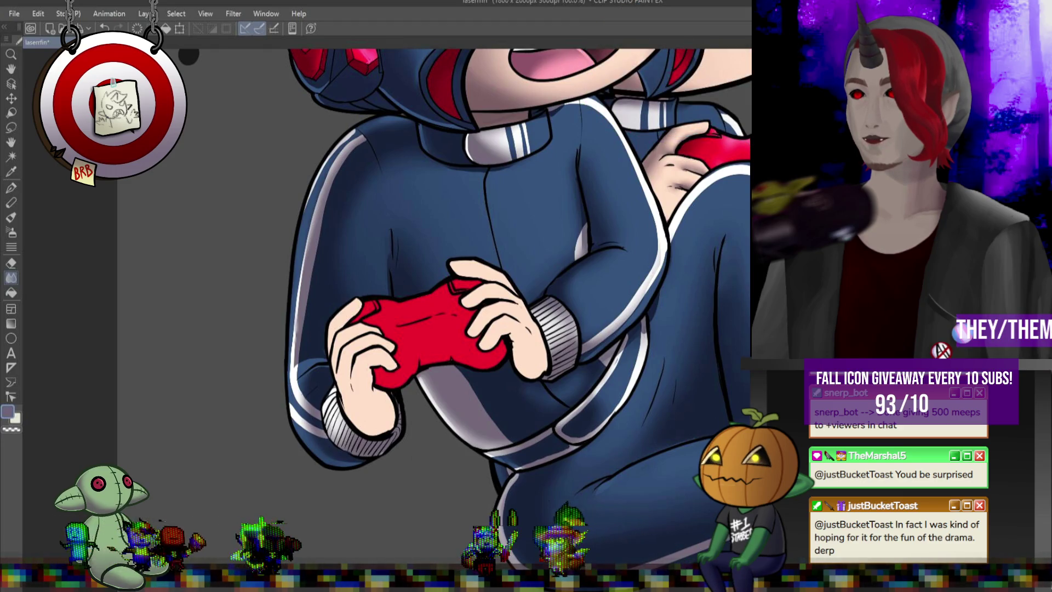
# - Airbrush soft light shading onto the hoodie torso and smooth it with the Blend tool
pyautogui.scroll(-3, 555, 235)
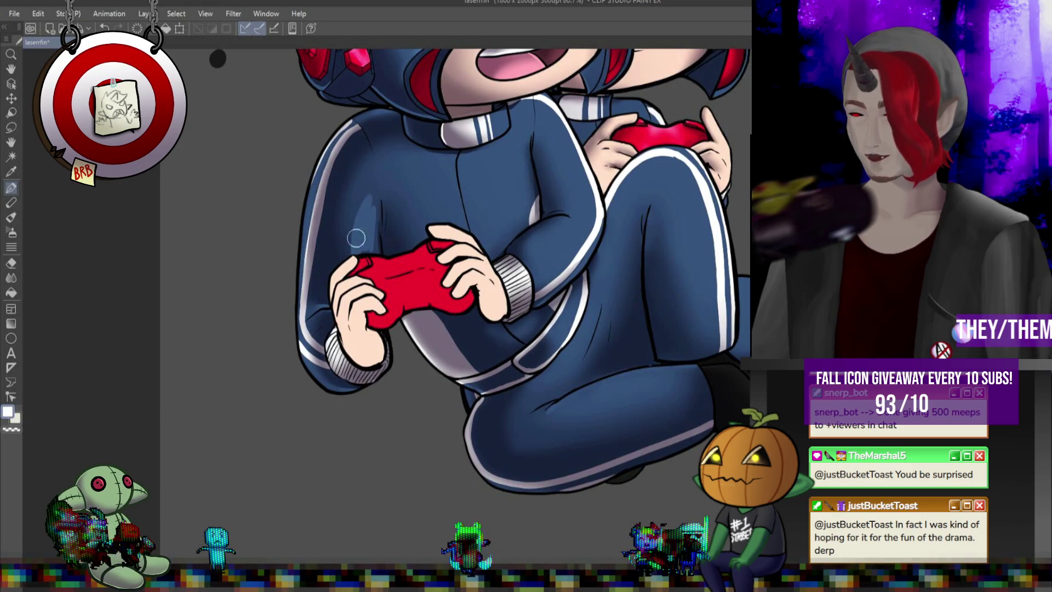
pyautogui.moveTo(368, 214)
pyautogui.mouseDown()
pyautogui.moveTo(354, 241)
pyautogui.moveTo(369, 209)
pyautogui.mouseUp()
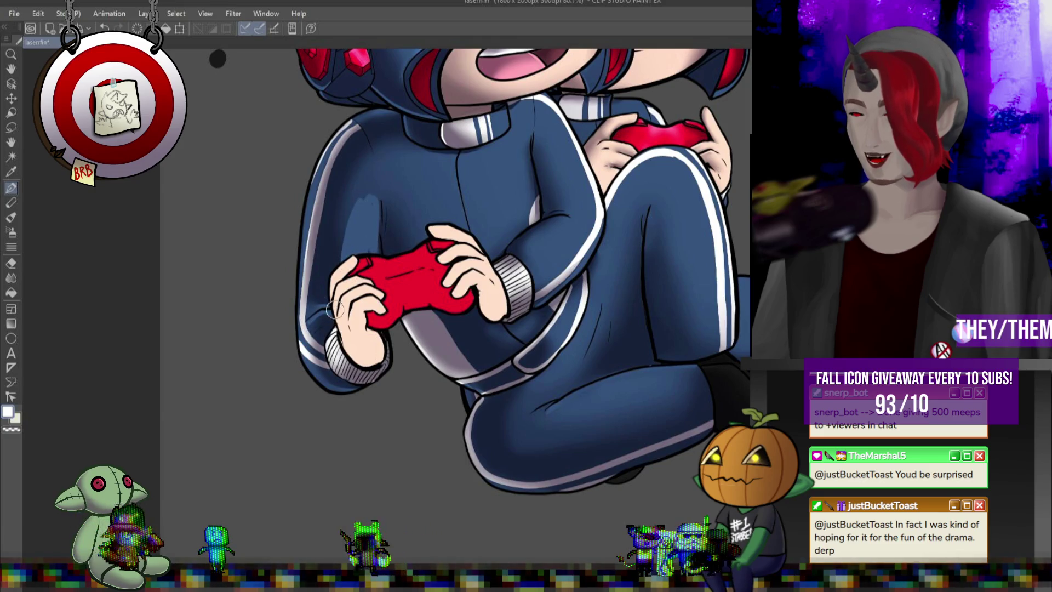
pyautogui.click(11, 279)
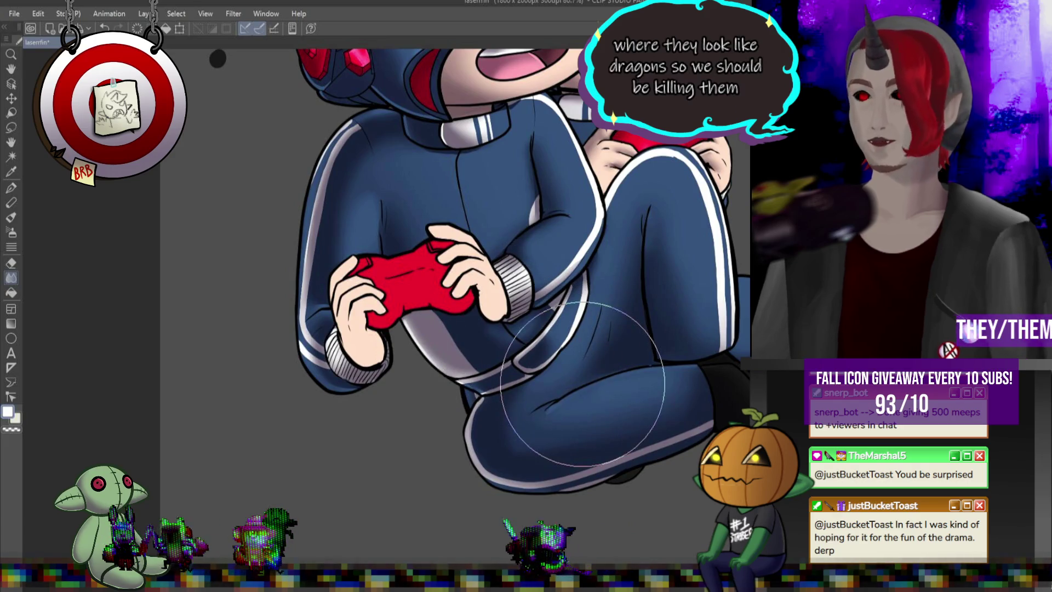
pyautogui.scroll(-5, 553, 249)
pyautogui.scroll(4, 553, 250)
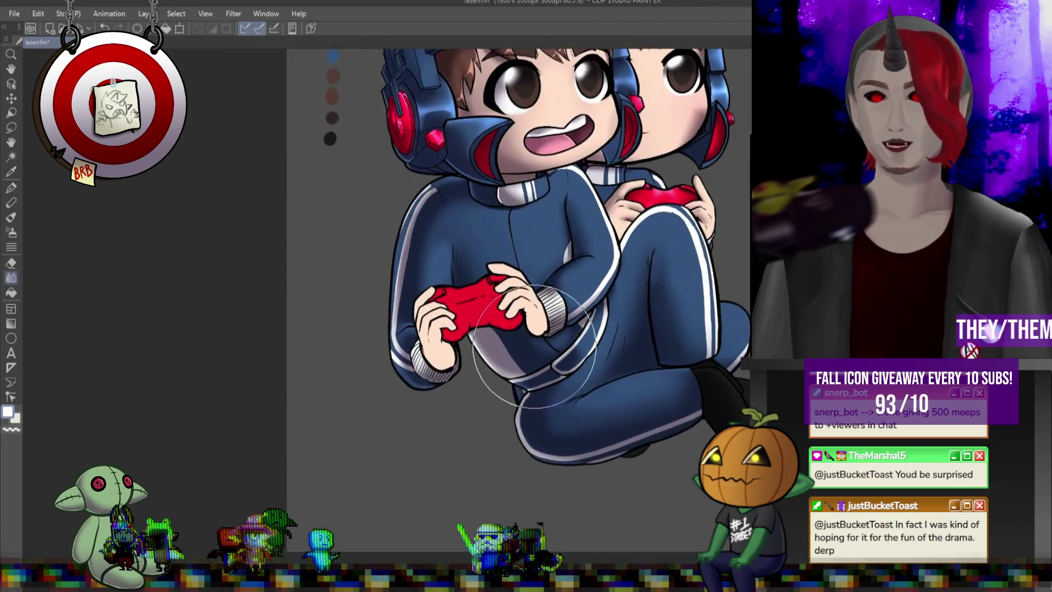
pyautogui.scroll(2, 537, 339)
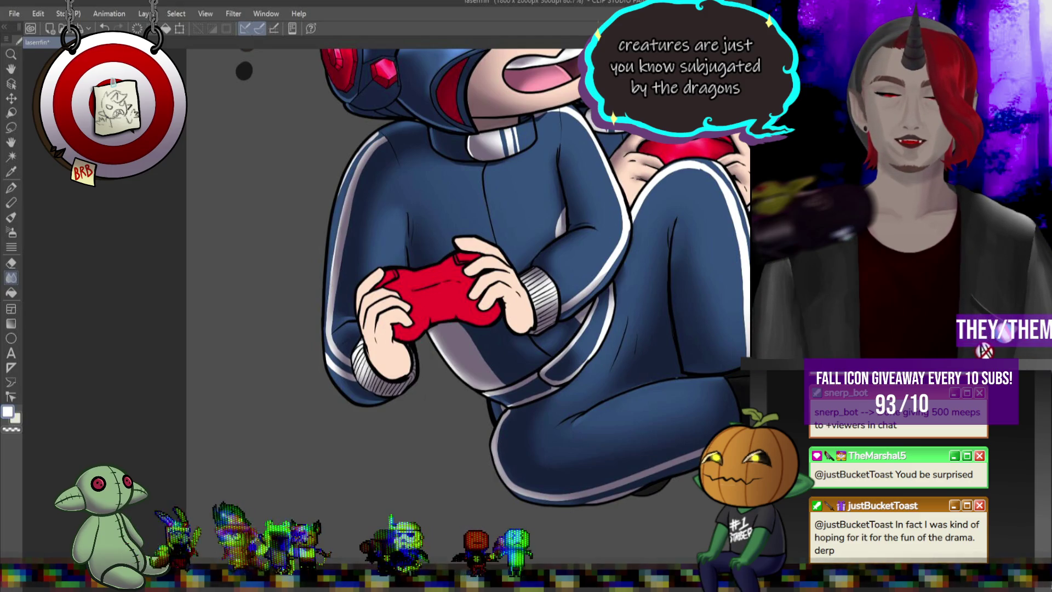
# - Paint a white highlight stroke along the leg's lower-left outline, then ready blending
pyautogui.press('p')
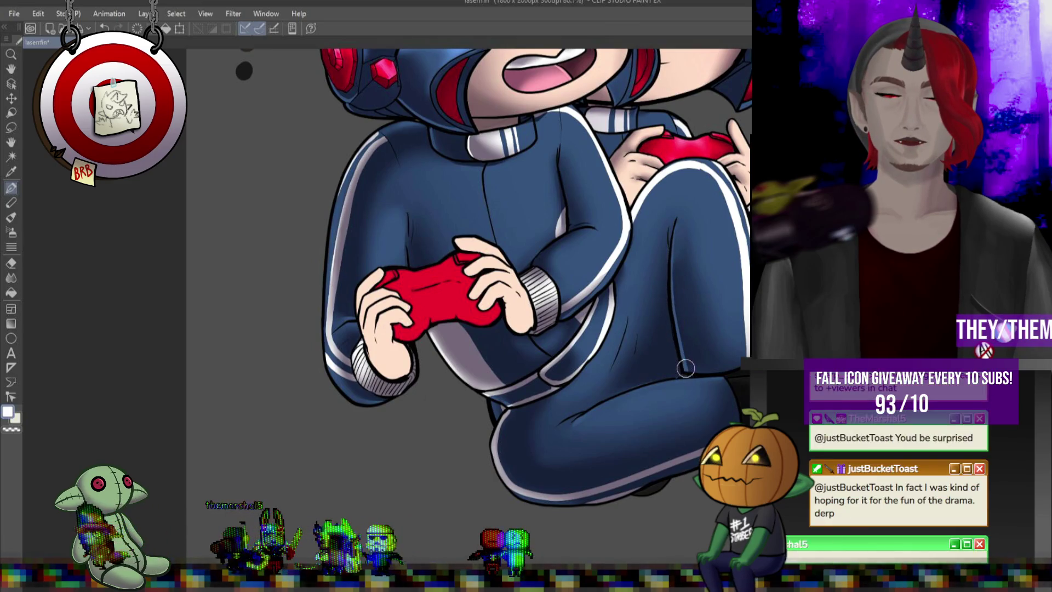
pyautogui.moveTo(493, 452); pyautogui.dragTo(528, 495)
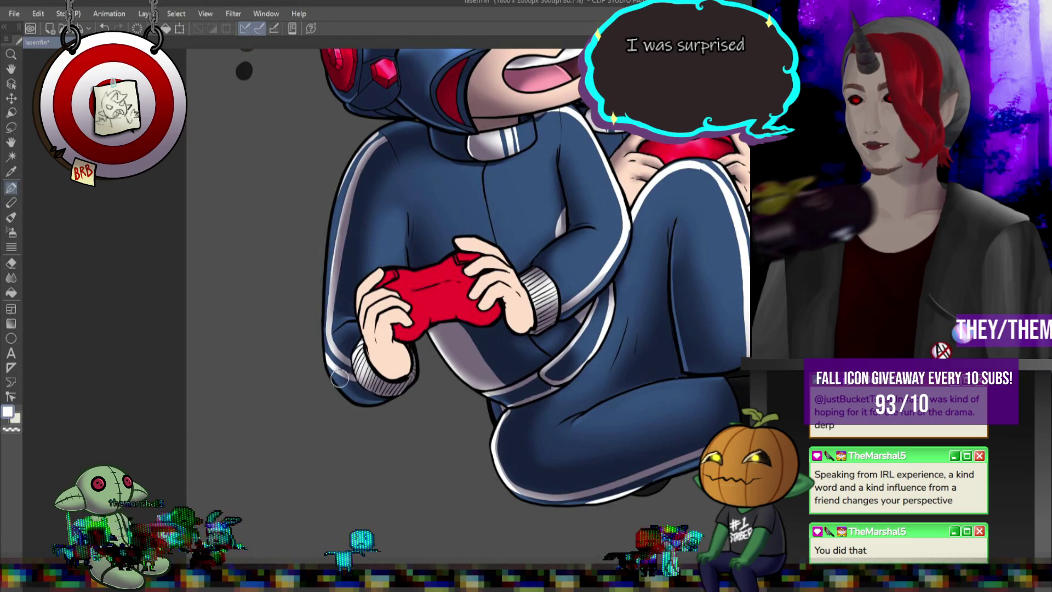
pyautogui.click(11, 278)
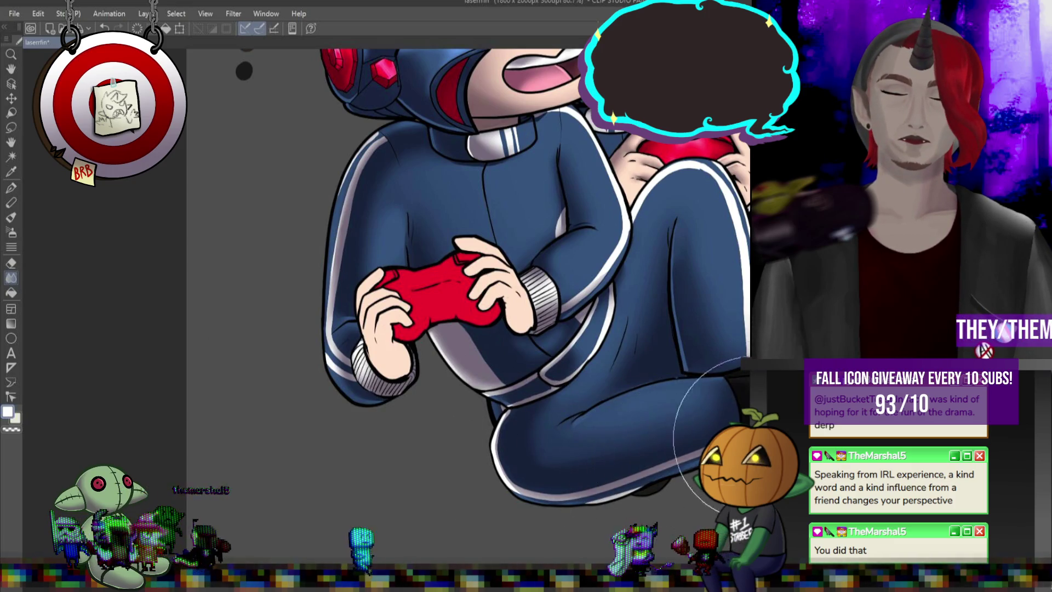
# - Eyedrop the tracksuit's blue-grey as the drawing colour, then return to the Blend tool
pyautogui.click(12, 188)
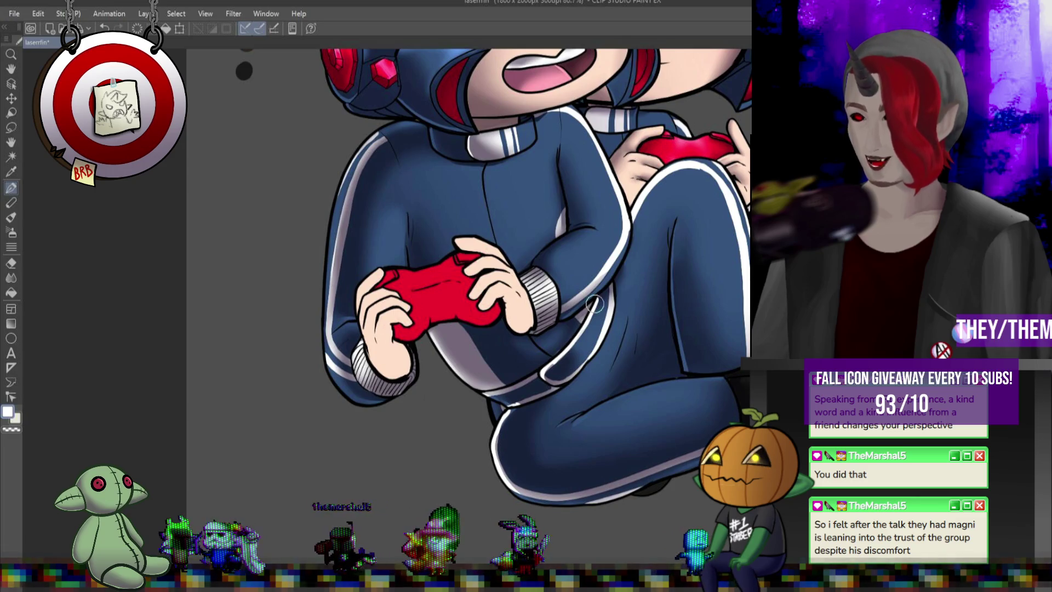
pyautogui.press('j')
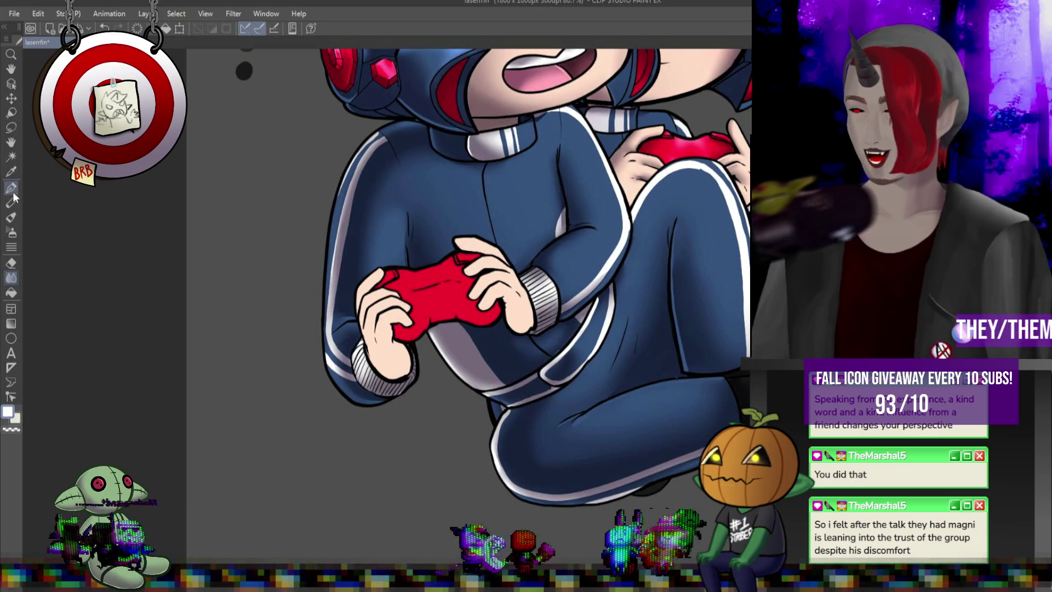
pyautogui.keyDown('alt'); pyautogui.click(481, 176); pyautogui.keyUp('alt')
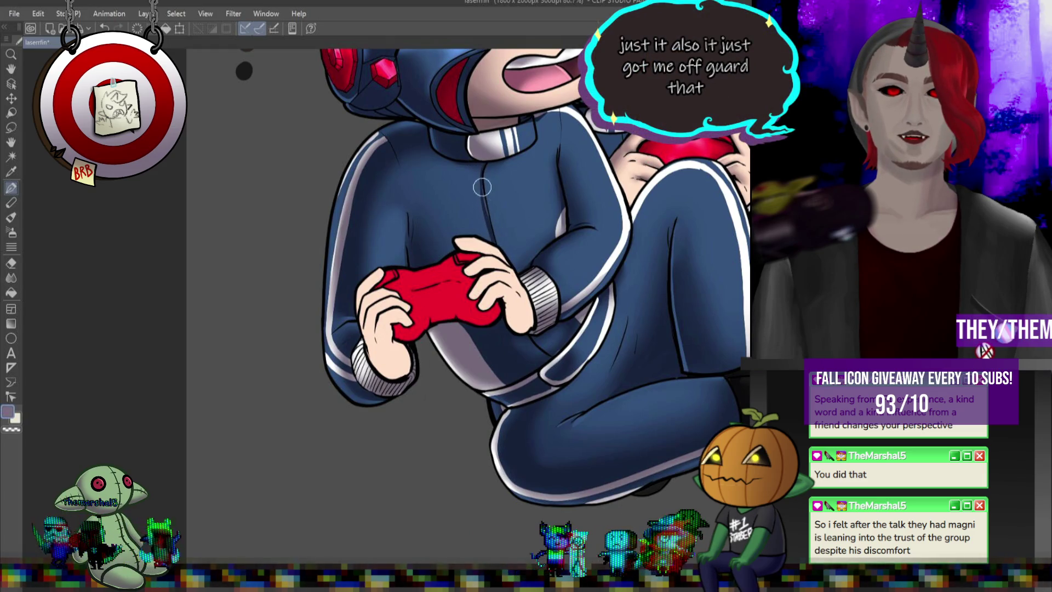
pyautogui.press('j')
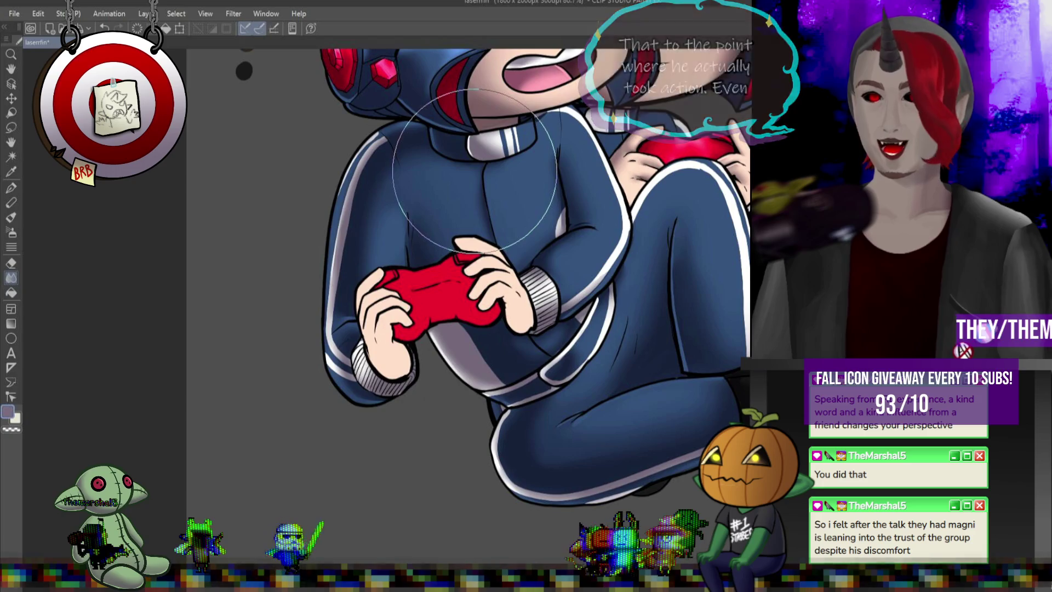
pyautogui.scroll(-5, 412, 94)
pyautogui.scroll(3, 427, 143)
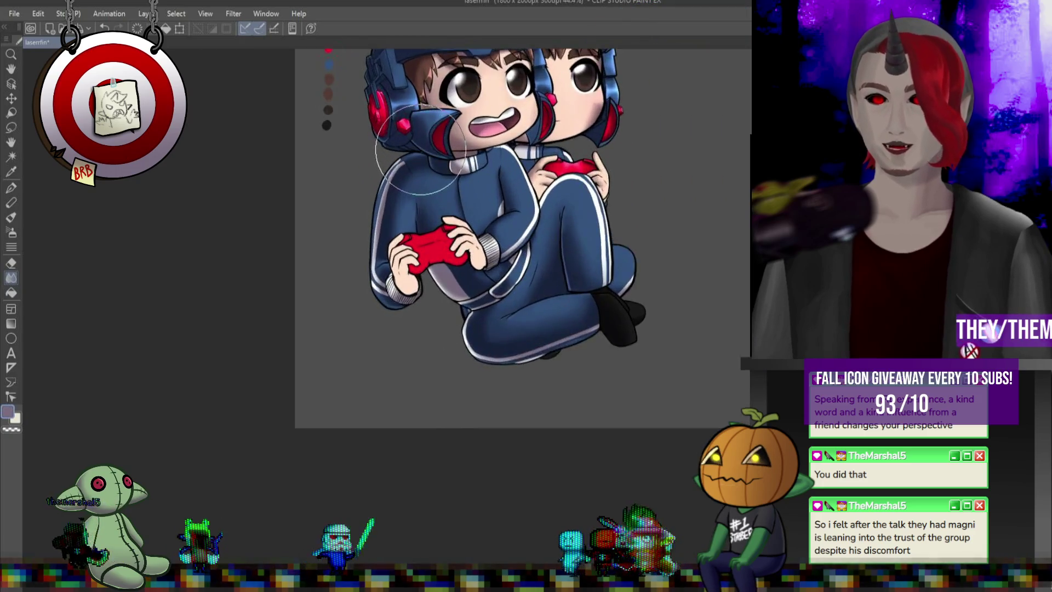
pyautogui.scroll(2, 428, 142)
pyautogui.scroll(-1, 623, 200)
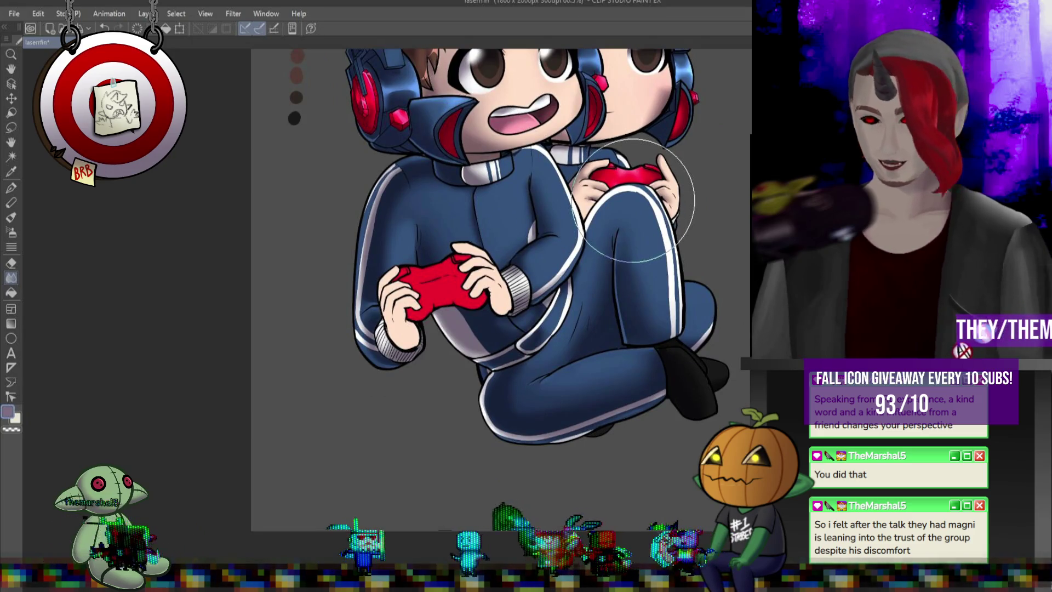
pyautogui.scroll(4, 442, 378)
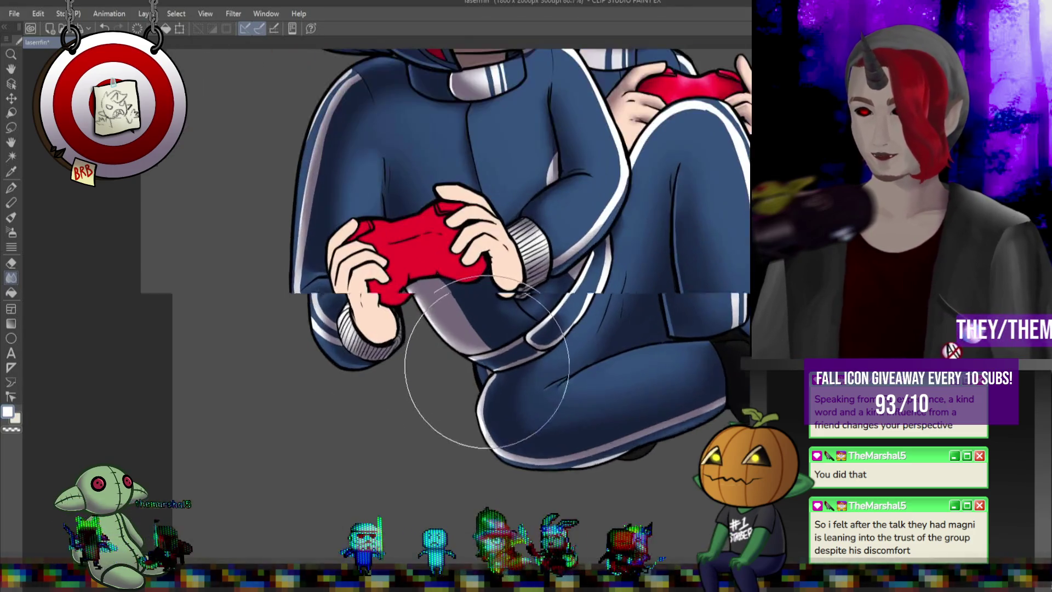
pyautogui.press('p')
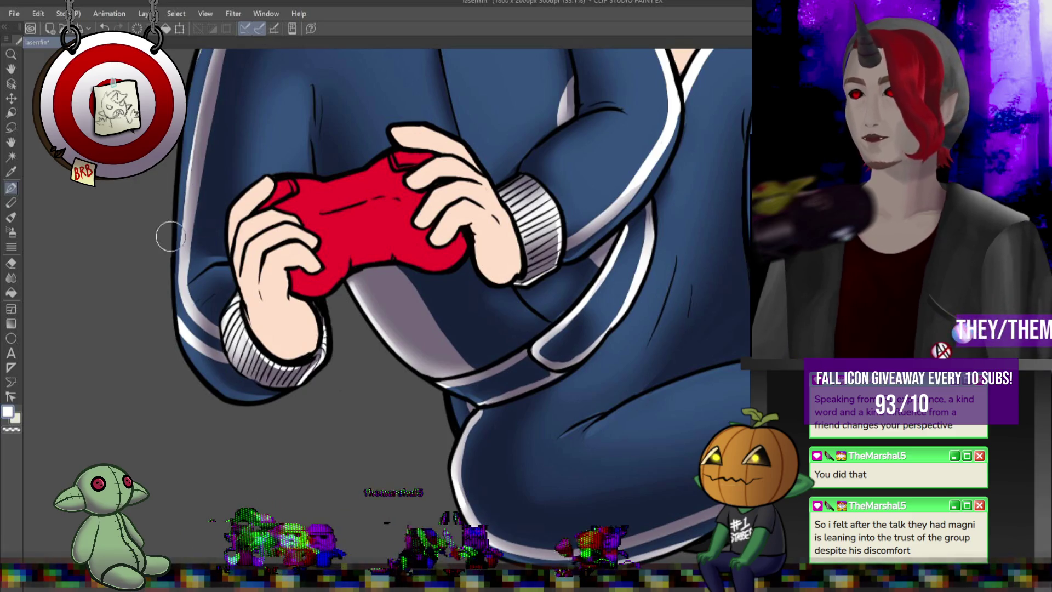
pyautogui.scroll(-5, 158, 218)
pyautogui.scroll(3, 276, 208)
pyautogui.scroll(-4, 276, 208)
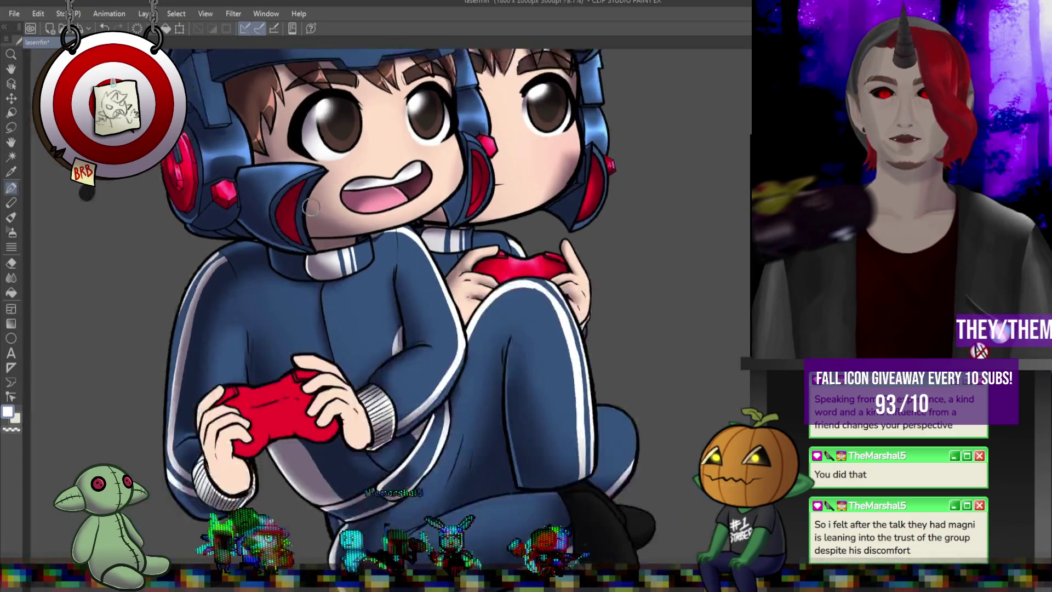
pyautogui.scroll(3, 405, 204)
pyautogui.scroll(-2, 372, 234)
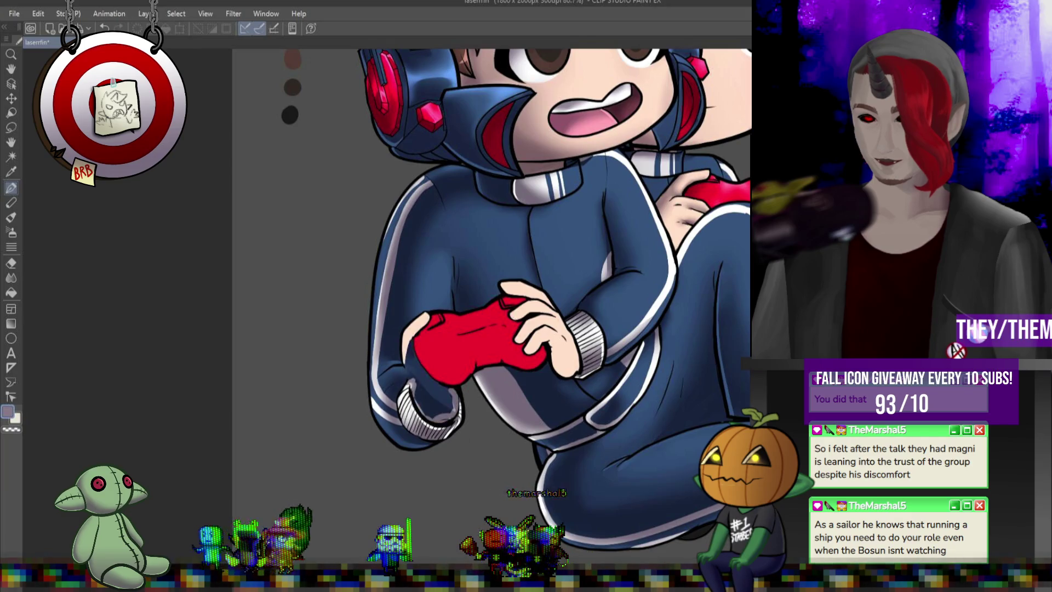
# - Paint grey shading along the hand's left edge down to the cuff and on the thumb
pyautogui.scroll(3, 439, 374)
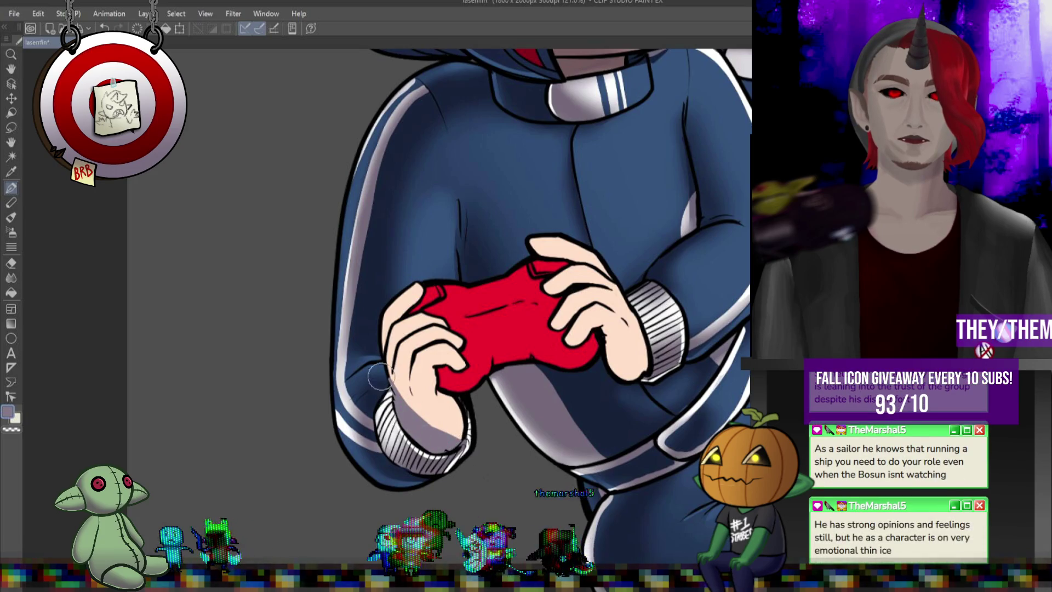
pyautogui.moveTo(397, 326); pyautogui.dragTo(390, 394)
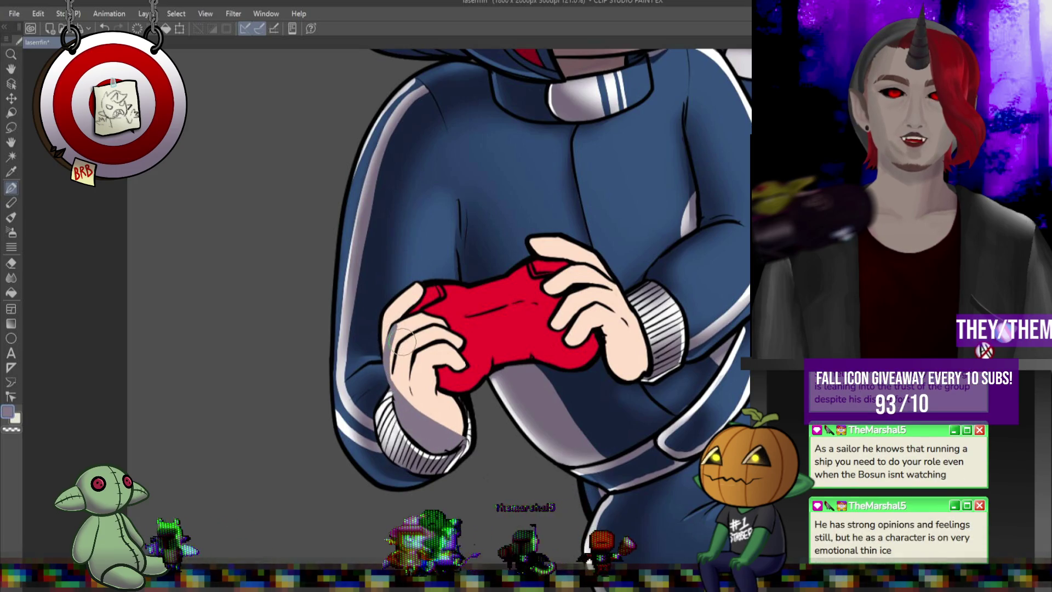
pyautogui.moveTo(400, 338); pyautogui.dragTo(402, 398)
pyautogui.moveTo(419, 345); pyautogui.dragTo(408, 413)
pyautogui.moveTo(441, 362); pyautogui.dragTo(419, 436)
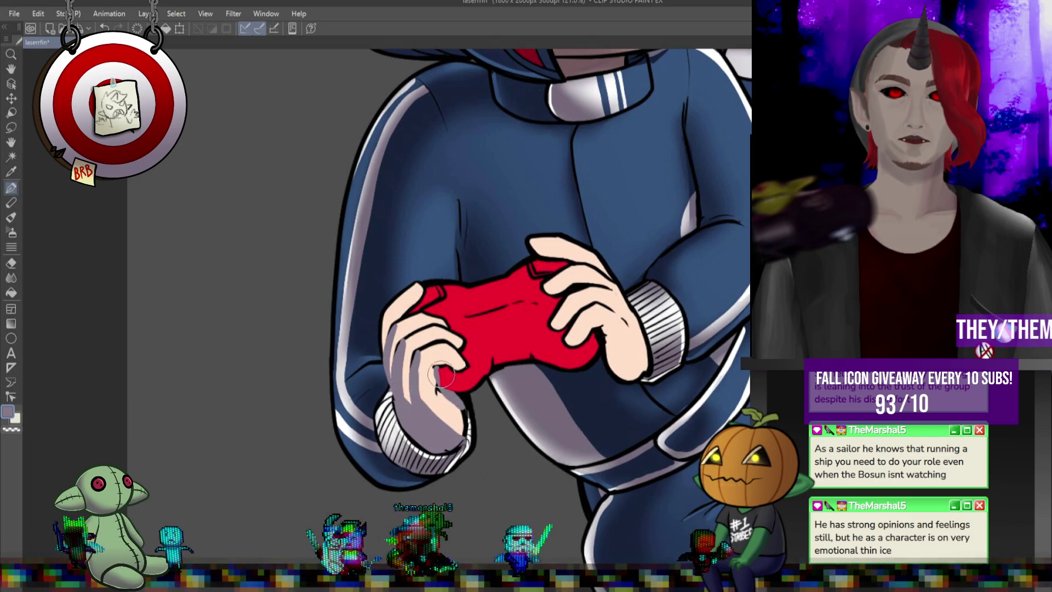
pyautogui.moveTo(437, 376)
pyautogui.mouseDown()
pyautogui.moveTo(446, 363)
pyautogui.moveTo(433, 339)
pyautogui.mouseUp()
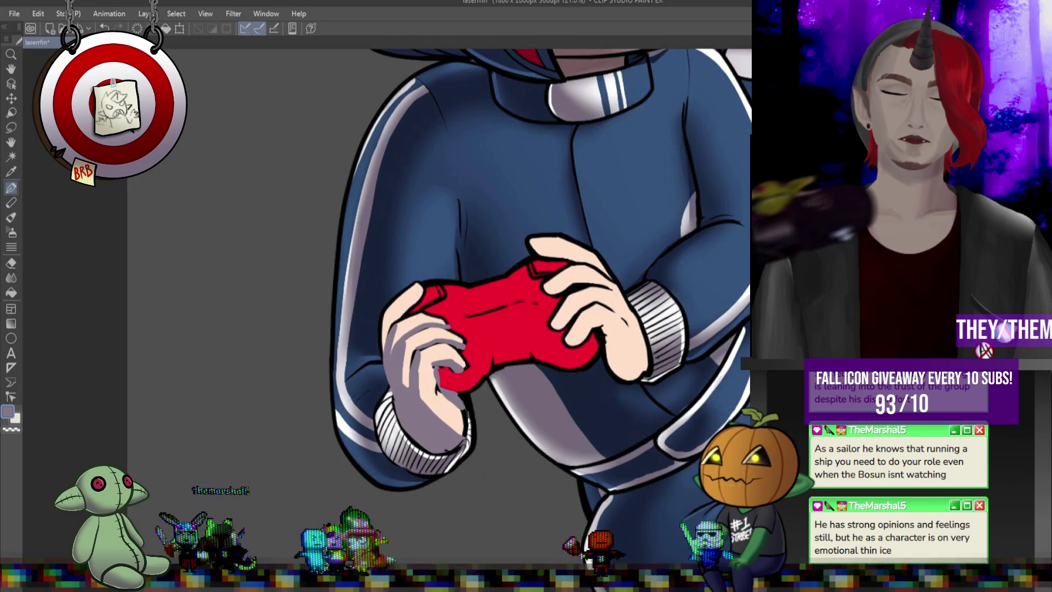
# - Switch to the Blend tool and adjust its brush size for softening the shading
pyautogui.press('j')
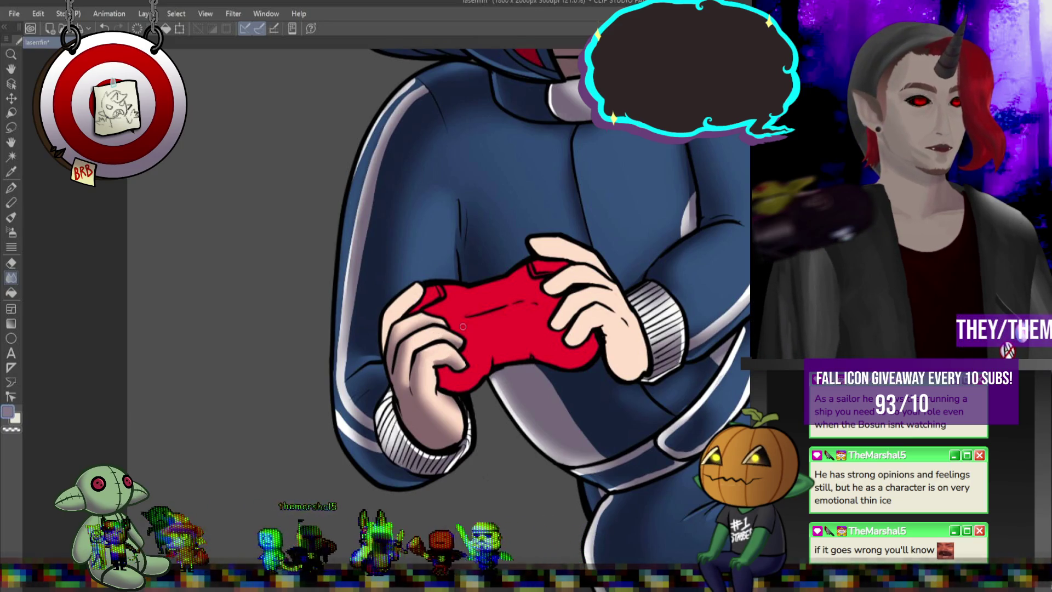
pyautogui.press(']')
pyautogui.press(']')
pyautogui.press(']')
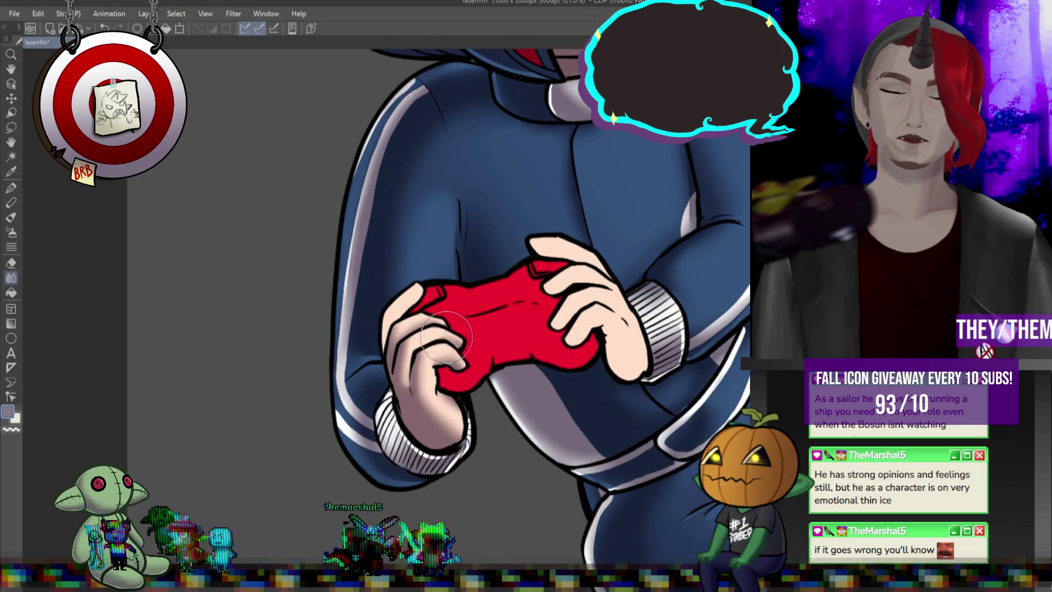
pyautogui.press('[')
pyautogui.press('[')
pyautogui.press('[')
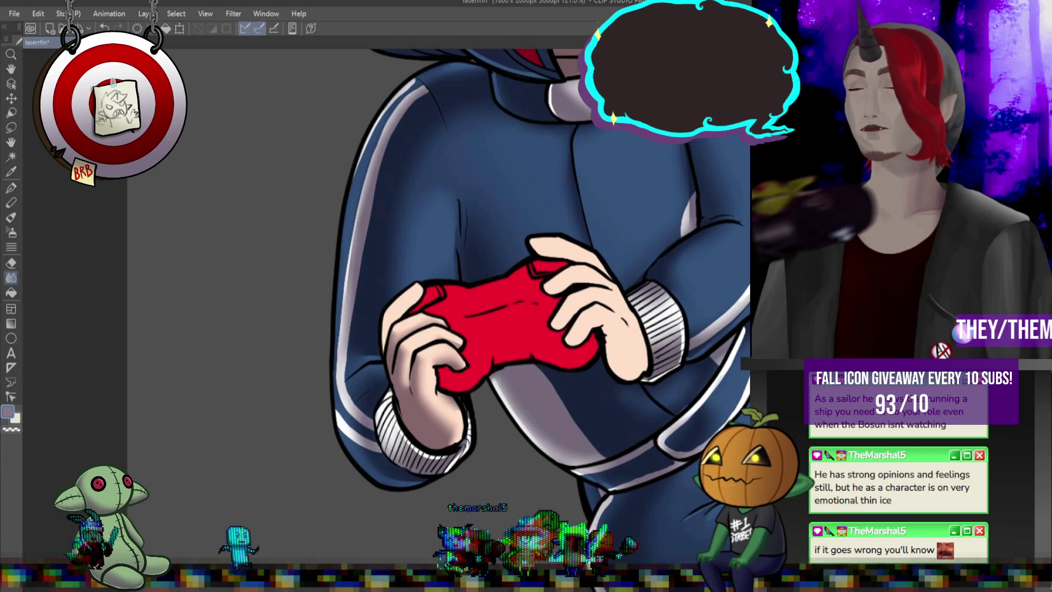
pyautogui.scroll(2, 406, 235)
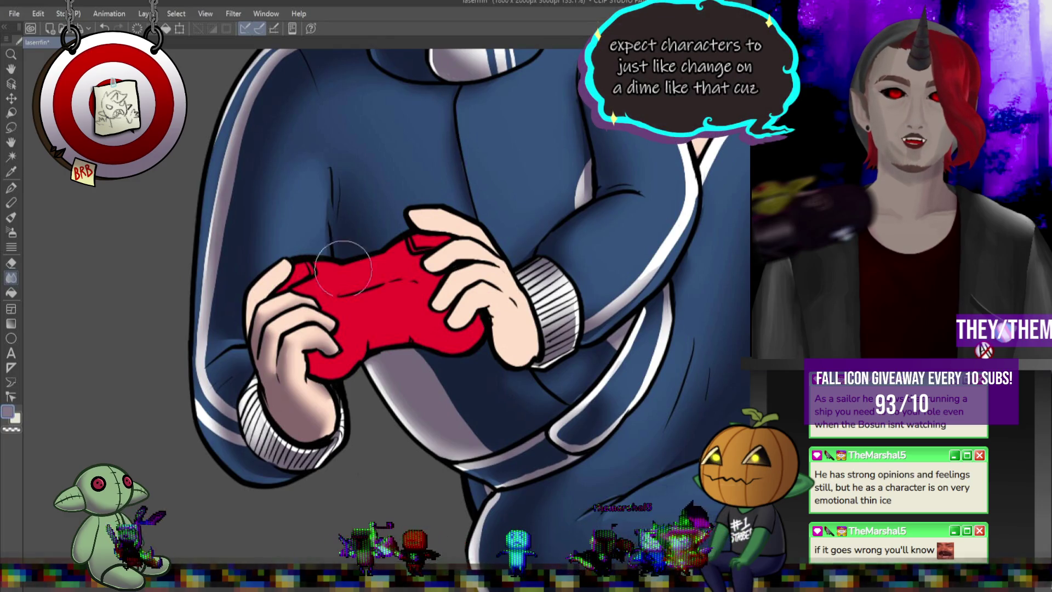
# - Add a light grey stroke along the left hand's edge, blend it, and undo to restore the raised thumb
pyautogui.press('p')
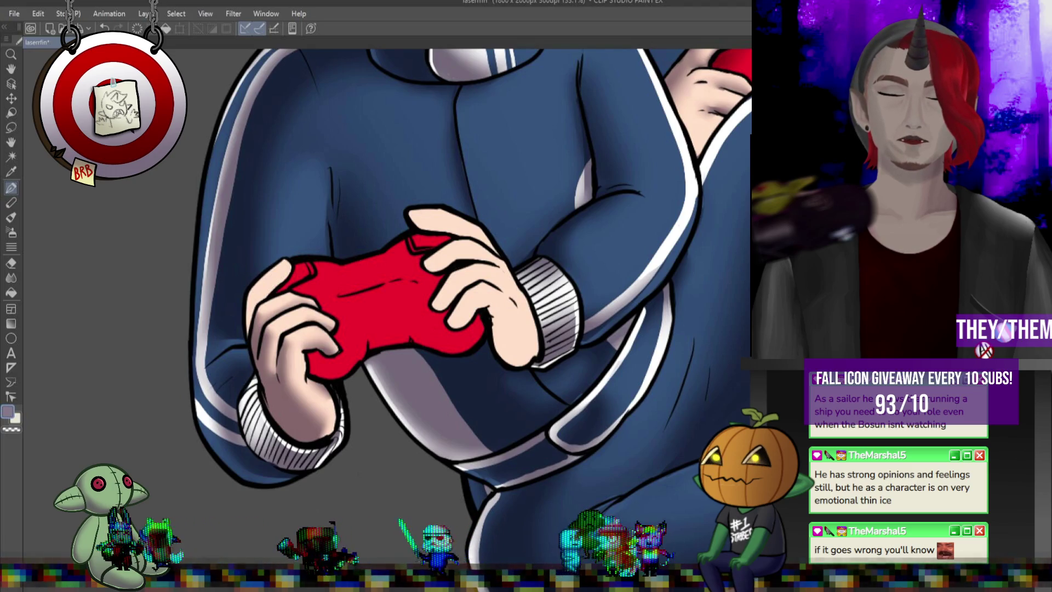
pyautogui.moveTo(251, 281); pyautogui.dragTo(247, 338)
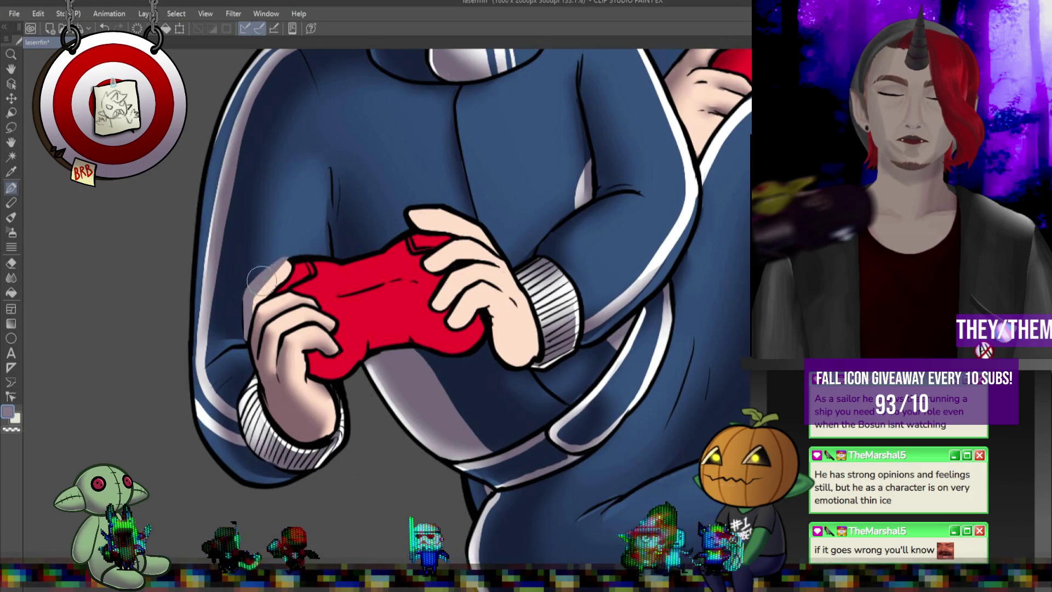
pyautogui.press('j')
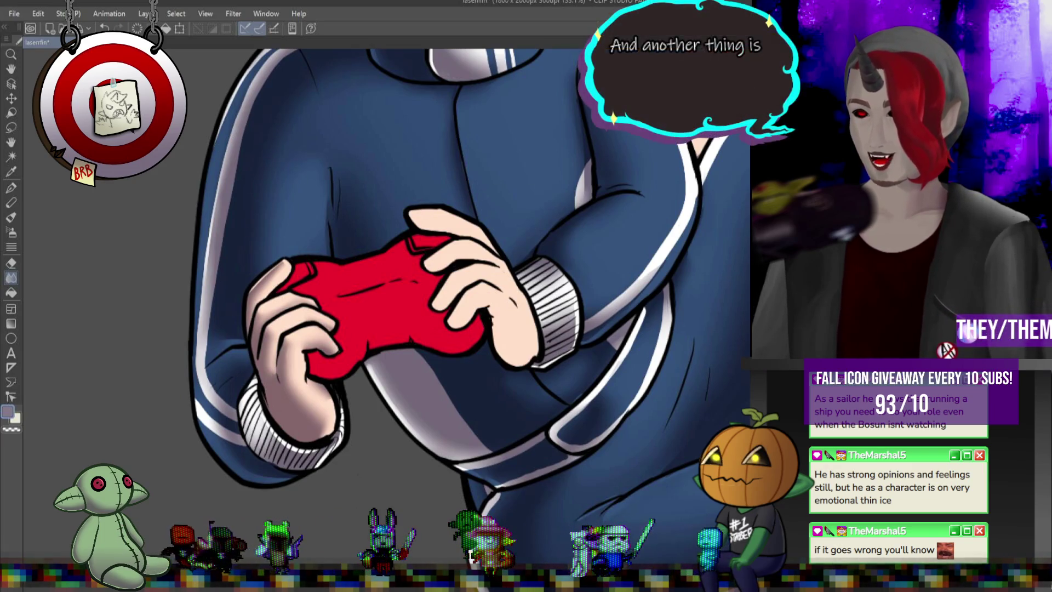
pyautogui.hotkey('ctrl', 'z')
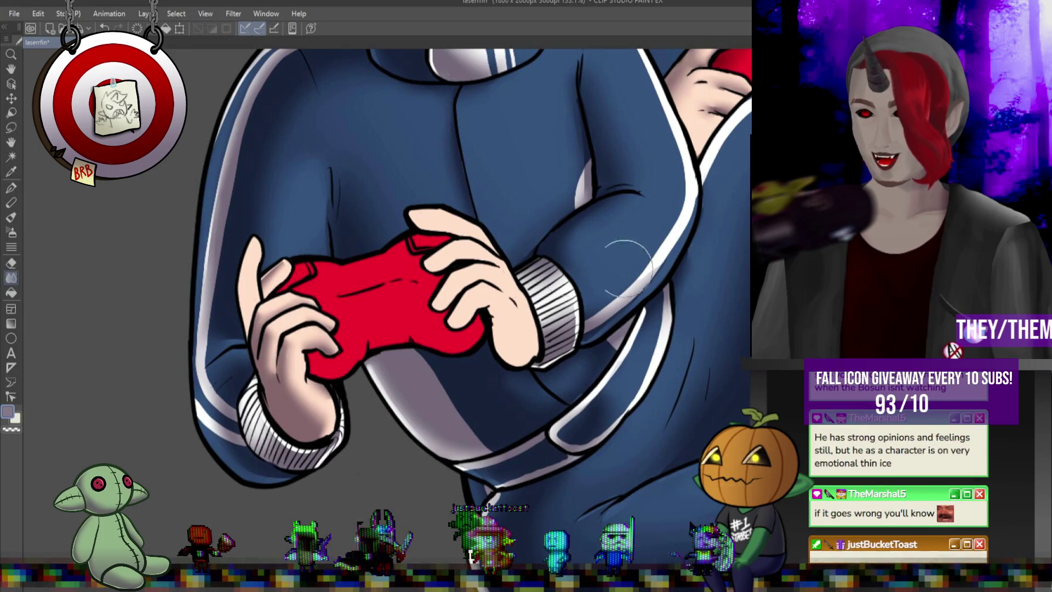
pyautogui.scroll(2, 417, 264)
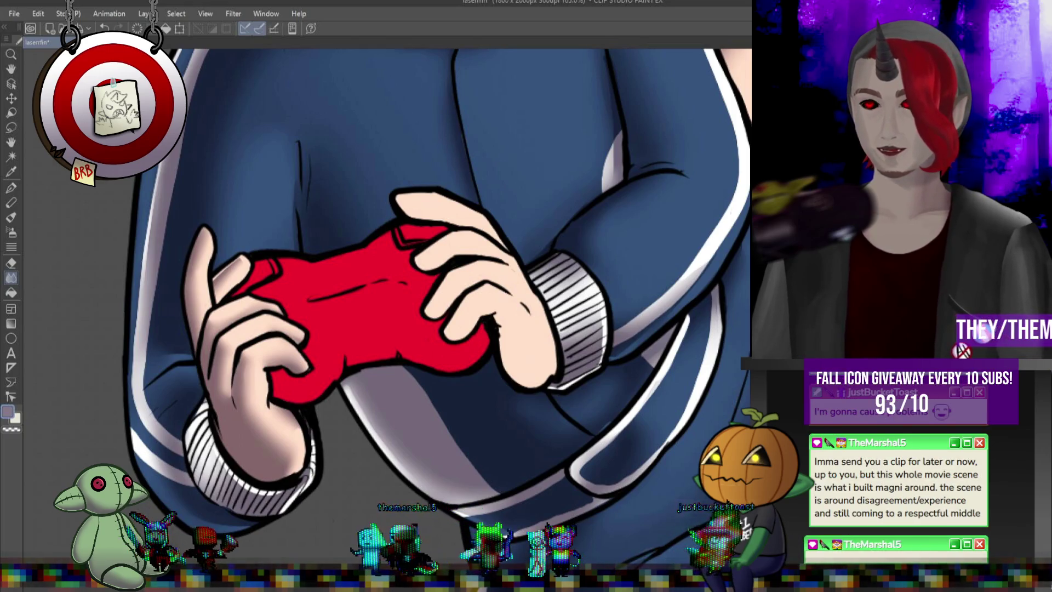
pyautogui.scroll(-4, 438, 296)
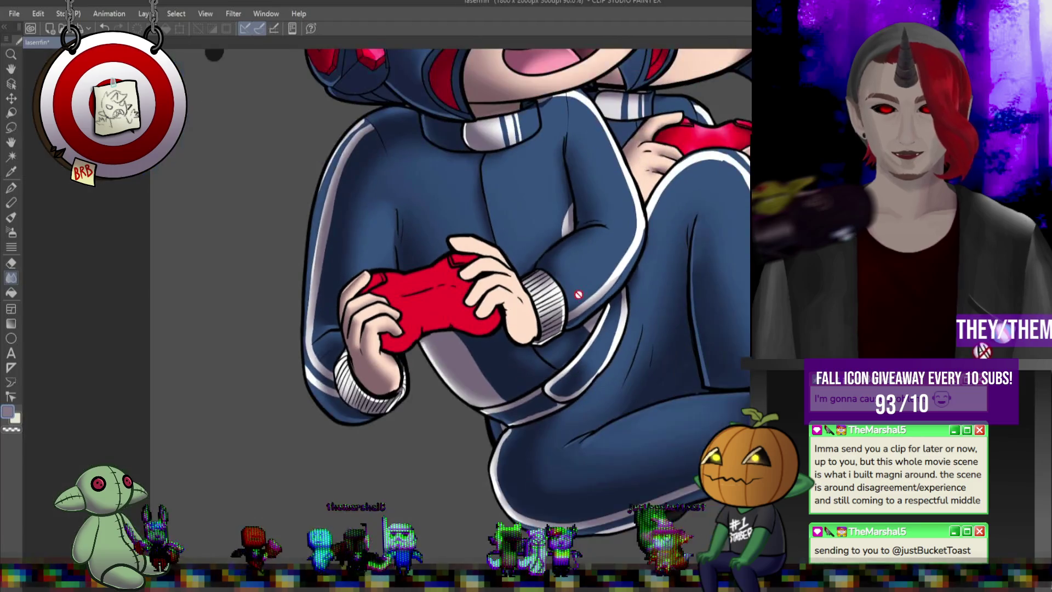
# - Add a grey stroke over the top of the hand, then undo to restore the raised index finger
pyautogui.scroll(3, 438, 296)
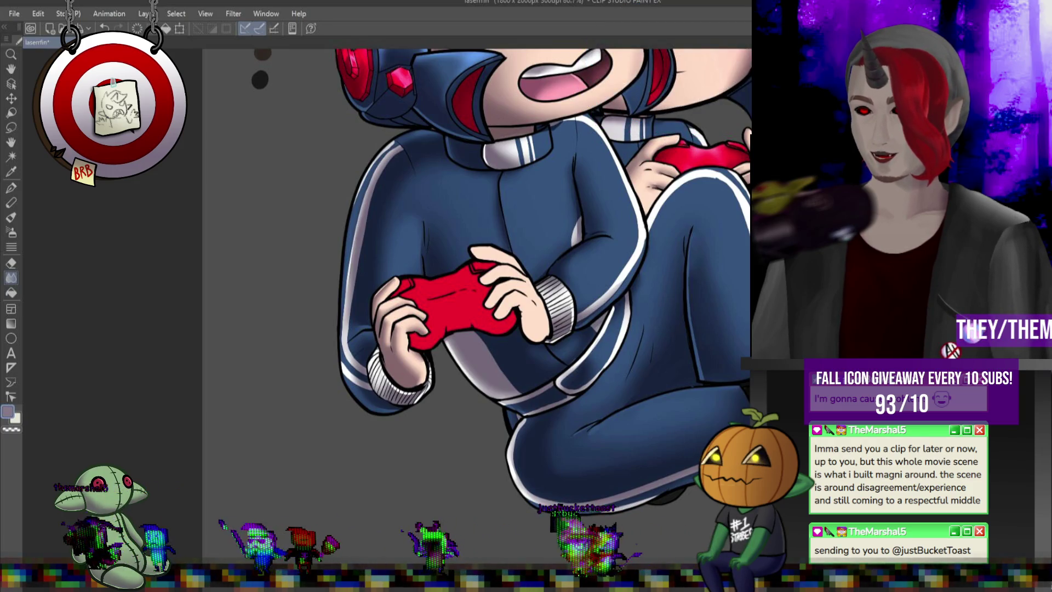
pyautogui.scroll(2, 495, 193)
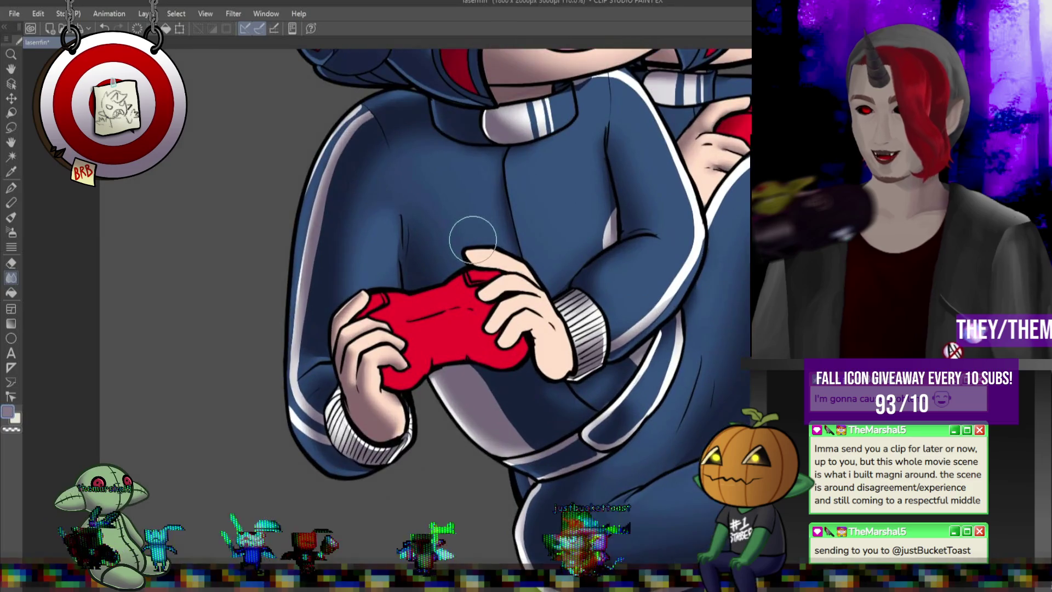
pyautogui.click(11, 188)
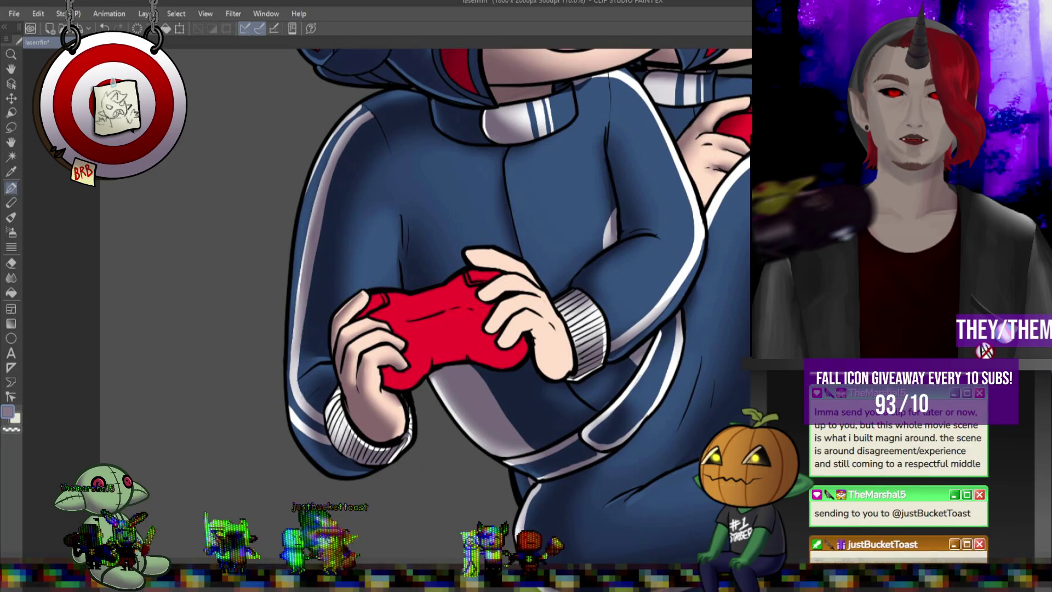
pyautogui.moveTo(464, 251); pyautogui.dragTo(491, 266)
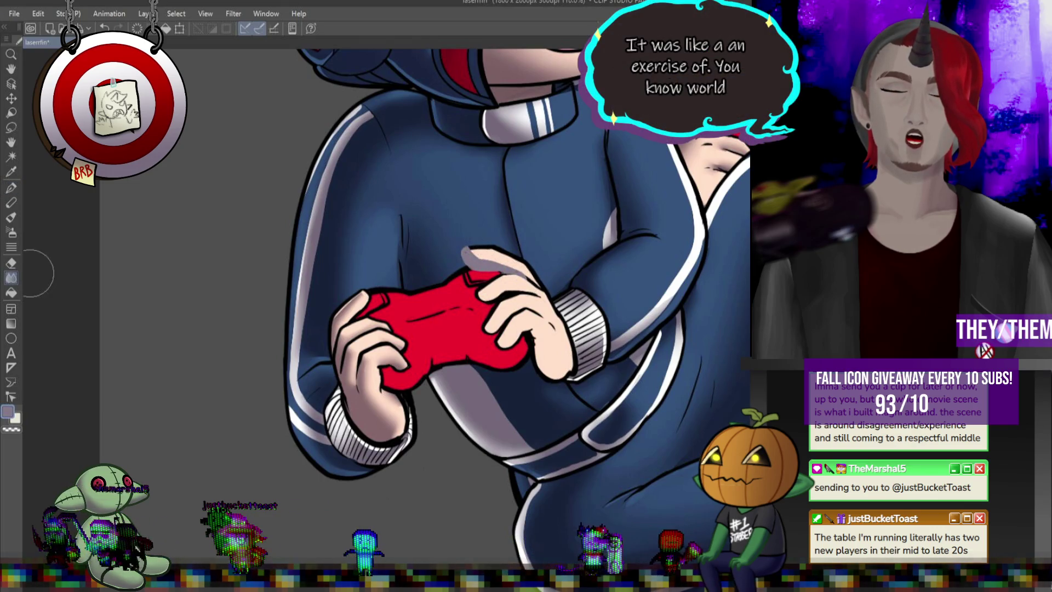
pyautogui.press('j')
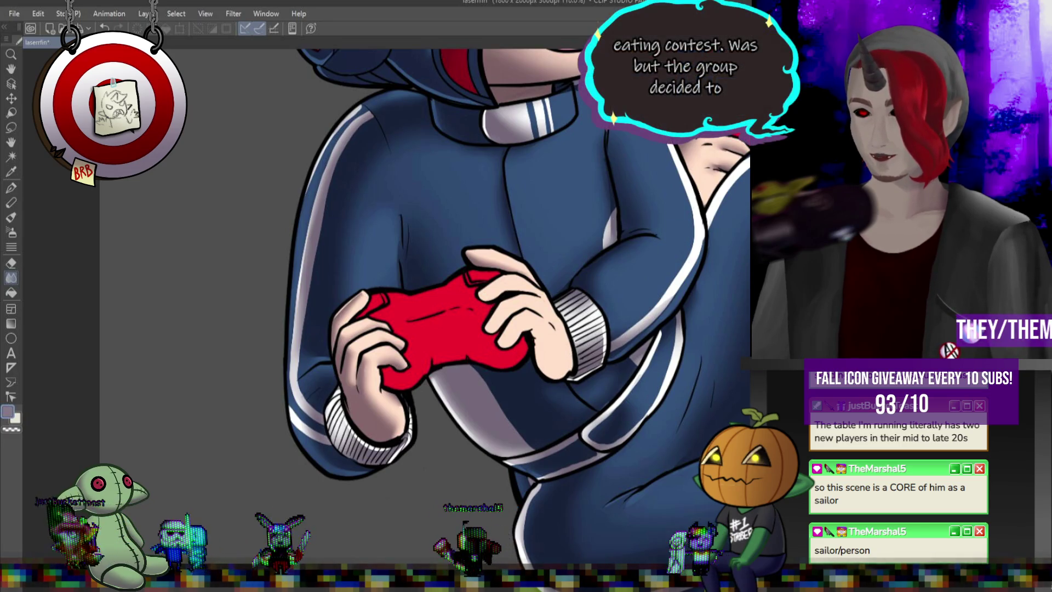
pyautogui.hotkey('ctrl', 'z')
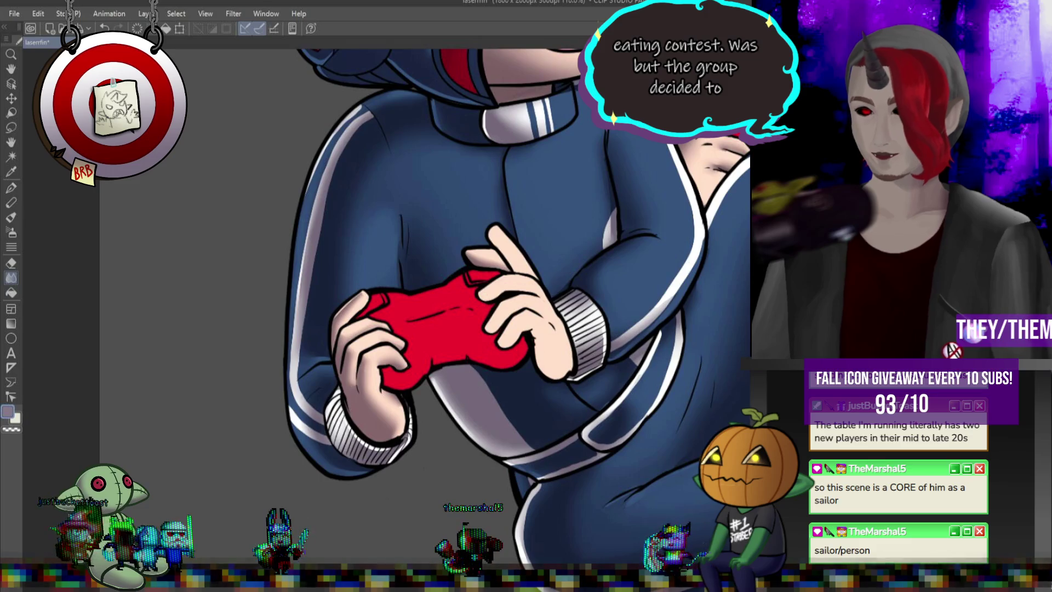
# - Shade along the index finger in light grey and soften it with the Blend tool
pyautogui.moveTo(490, 230); pyautogui.dragTo(515, 271)
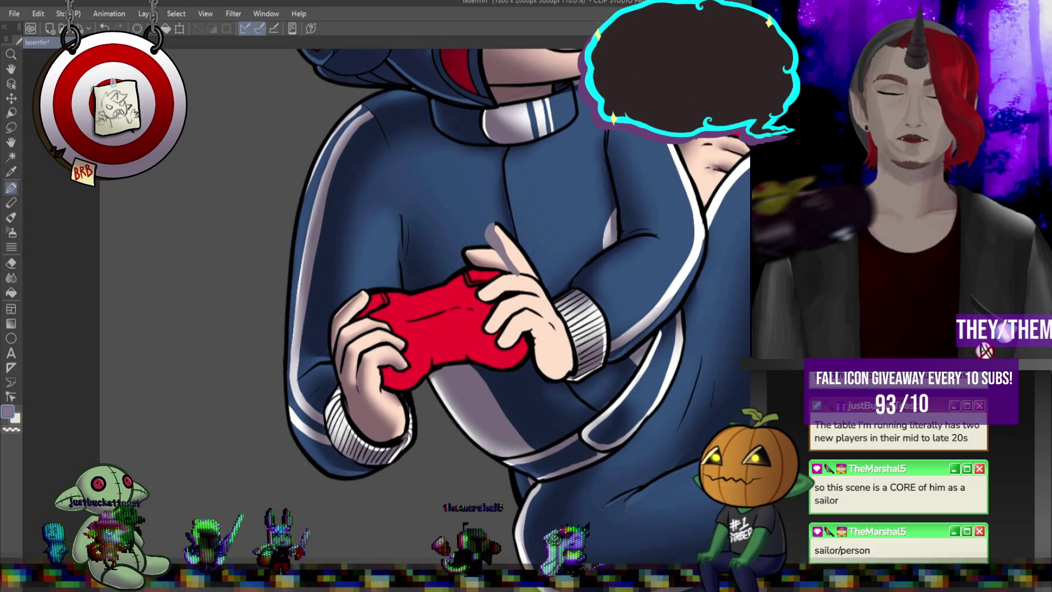
pyautogui.click(11, 278)
pyautogui.moveTo(513, 271)
pyautogui.mouseDown()
pyautogui.moveTo(486, 235)
pyautogui.moveTo(534, 295)
pyautogui.moveTo(521, 285)
pyautogui.mouseUp()
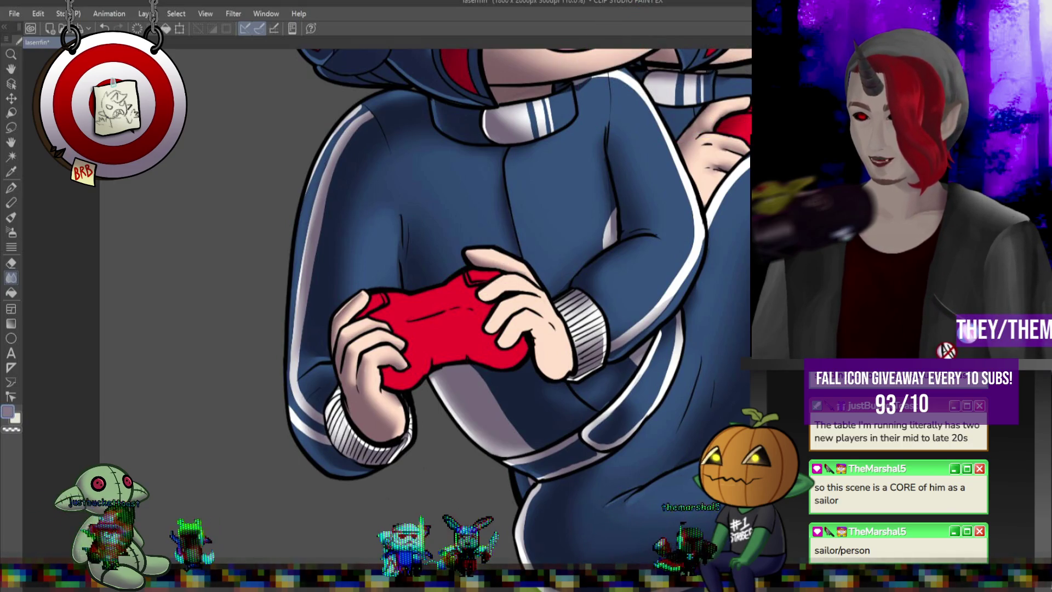
pyautogui.scroll(2, 548, 350)
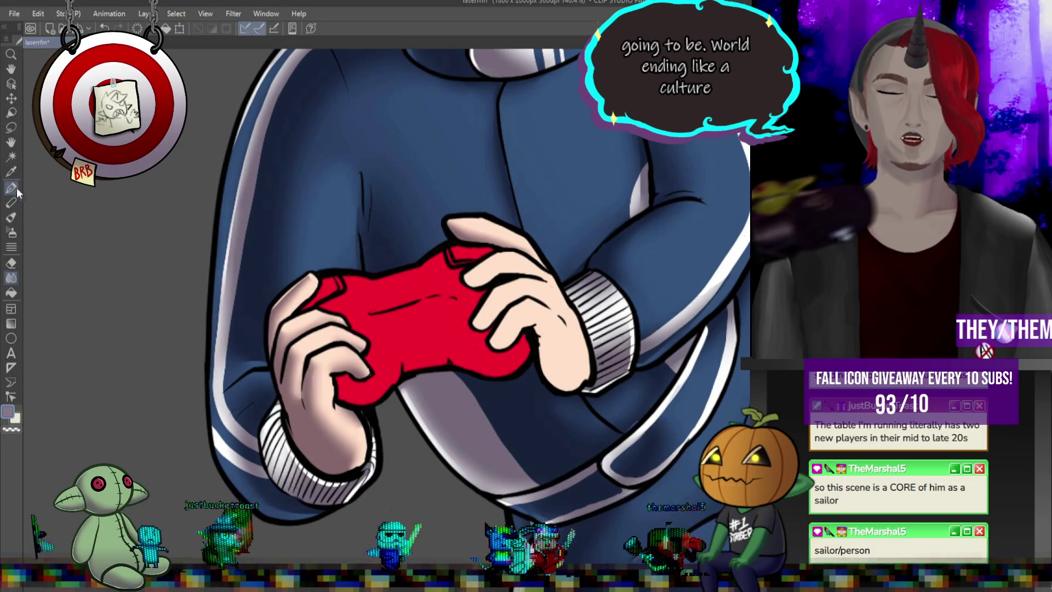
# - Shade where the finger overlaps the controller top and blend it smooth
pyautogui.moveTo(465, 277)
pyautogui.mouseDown()
pyautogui.moveTo(510, 276)
pyautogui.moveTo(478, 326)
pyautogui.mouseUp()
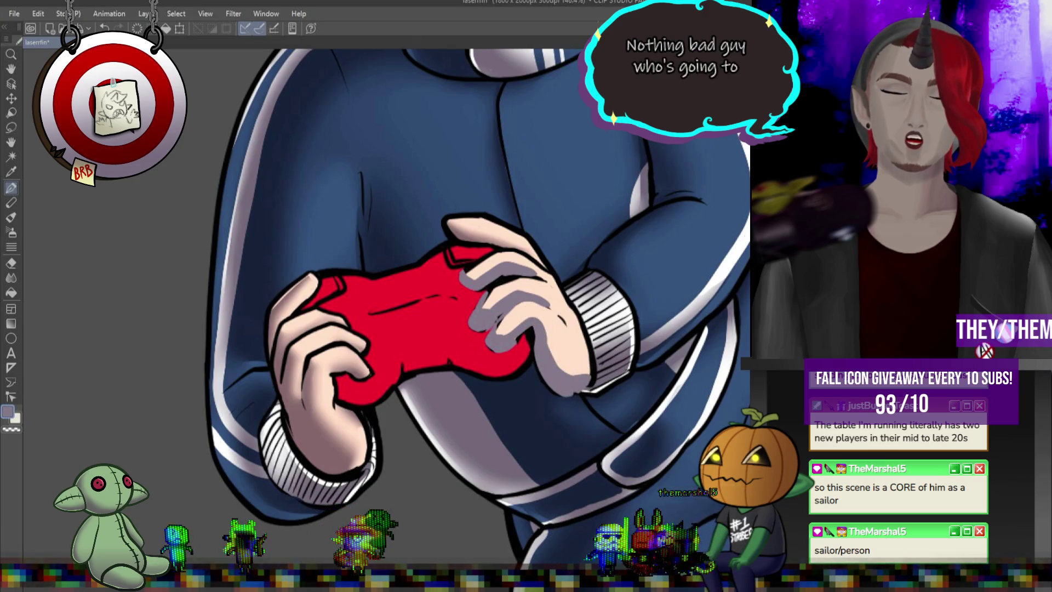
pyautogui.click(11, 278)
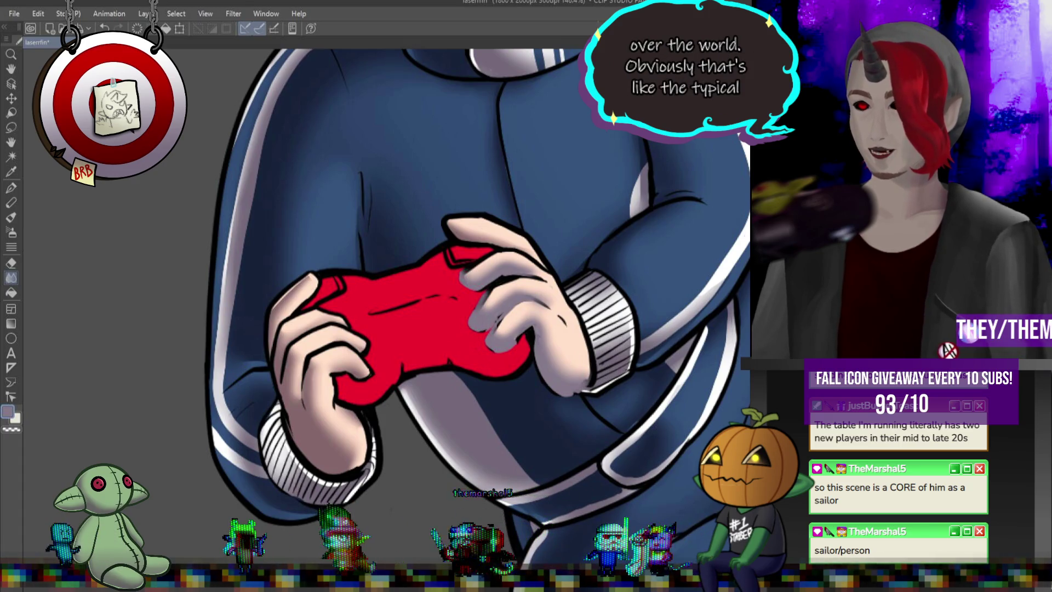
pyautogui.scroll(1, 441, 317)
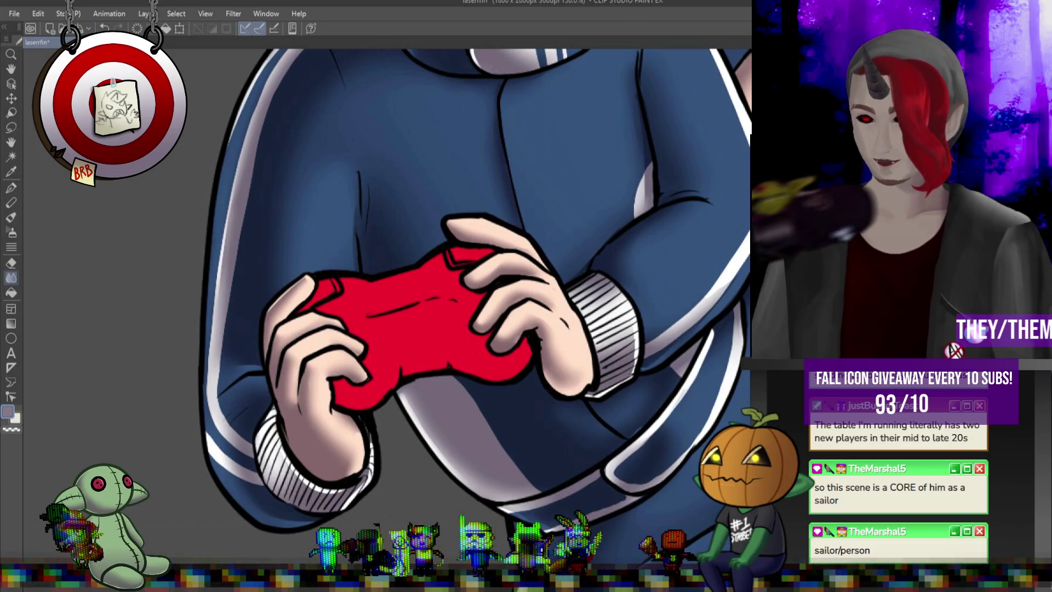
pyautogui.scroll(1, 338, 340)
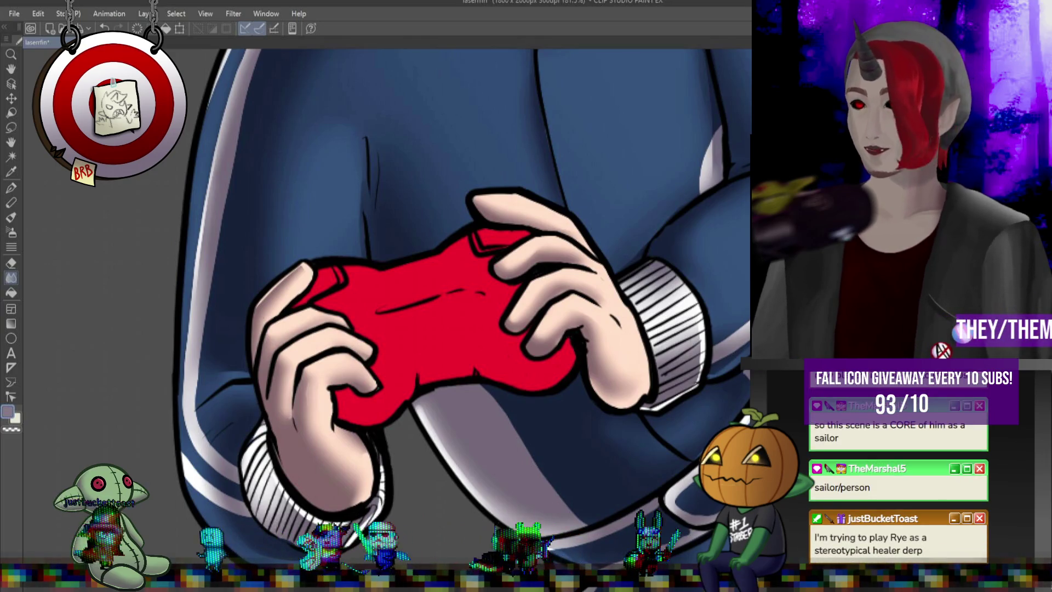
pyautogui.click(11, 188)
# - Paint grey shadows under the thumbs and across the controller, plus a dark red centre line
pyautogui.moveTo(342, 394); pyautogui.dragTo(372, 423)
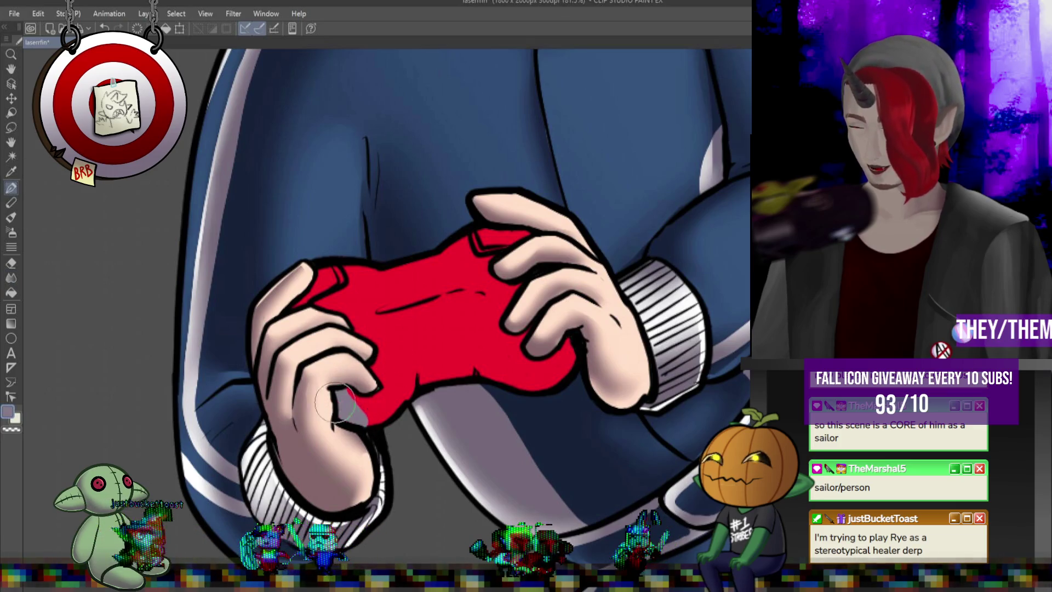
pyautogui.moveTo(317, 271); pyautogui.dragTo(311, 299)
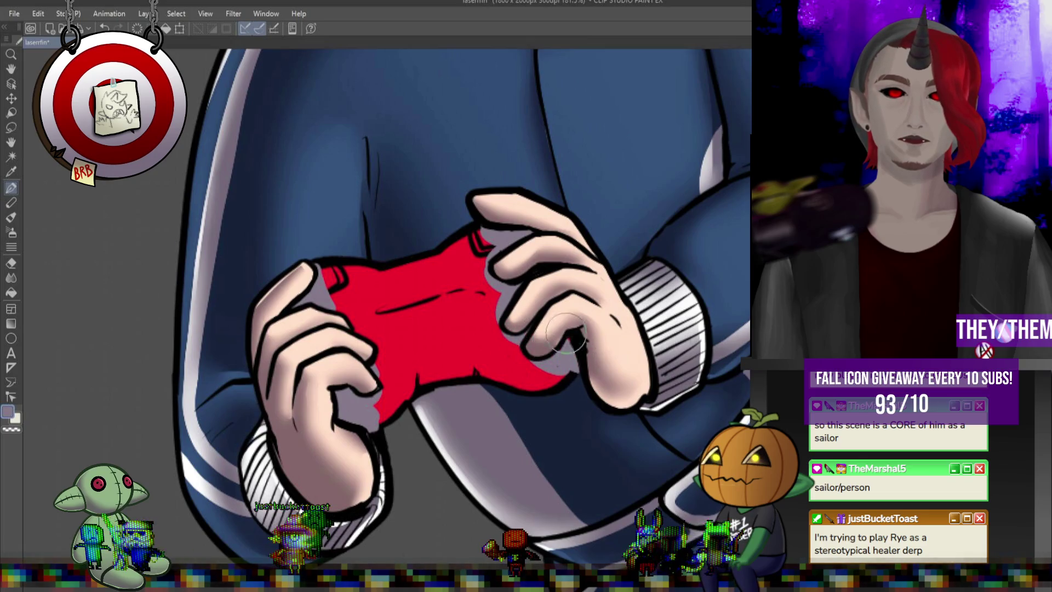
pyautogui.moveTo(515, 379)
pyautogui.mouseDown()
pyautogui.moveTo(438, 334)
pyautogui.moveTo(399, 408)
pyautogui.mouseUp()
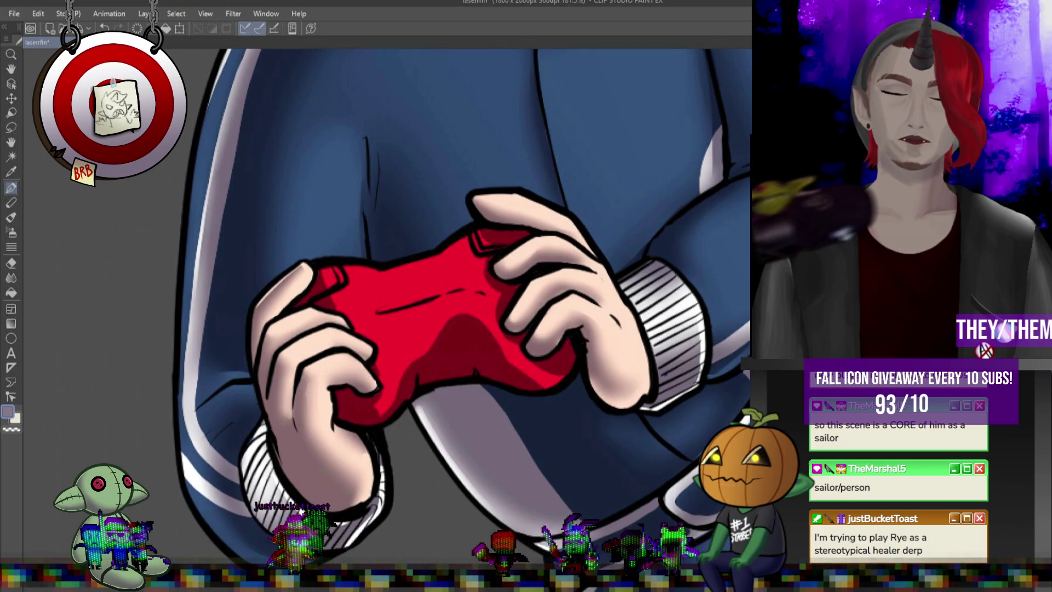
pyautogui.moveTo(400, 296); pyautogui.dragTo(397, 306)
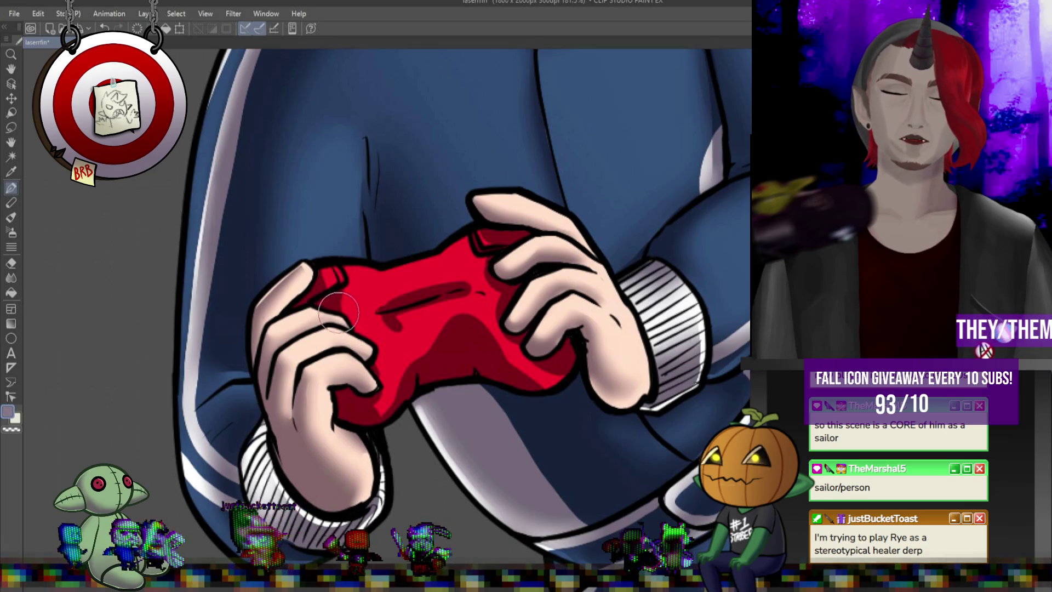
# - Soften the dark centre streak with the Blend tool, enlarge the brush, and pick red
pyautogui.click(12, 278)
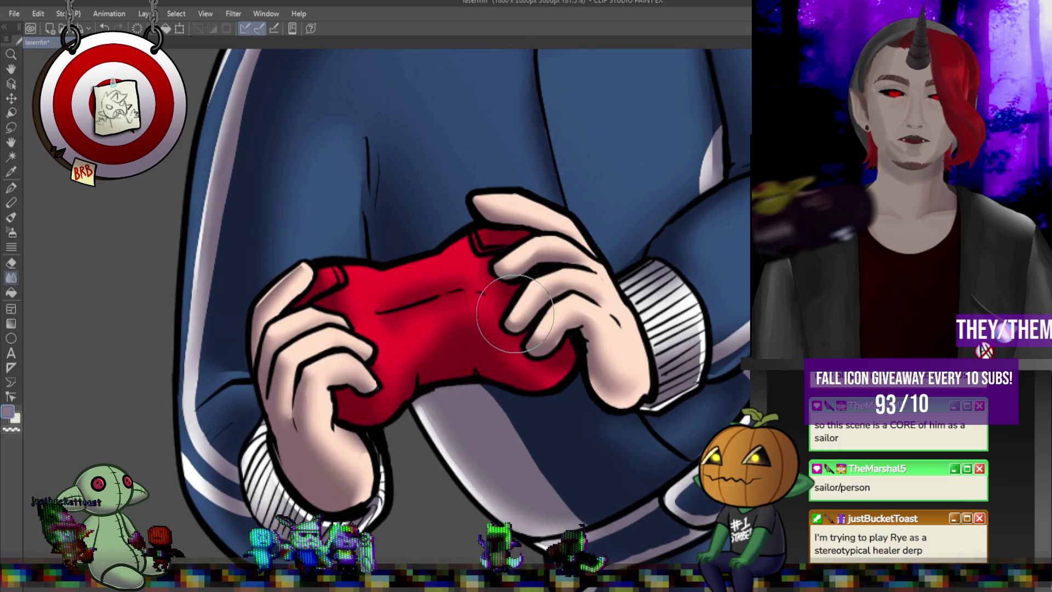
pyautogui.moveTo(408, 306); pyautogui.dragTo(433, 308)
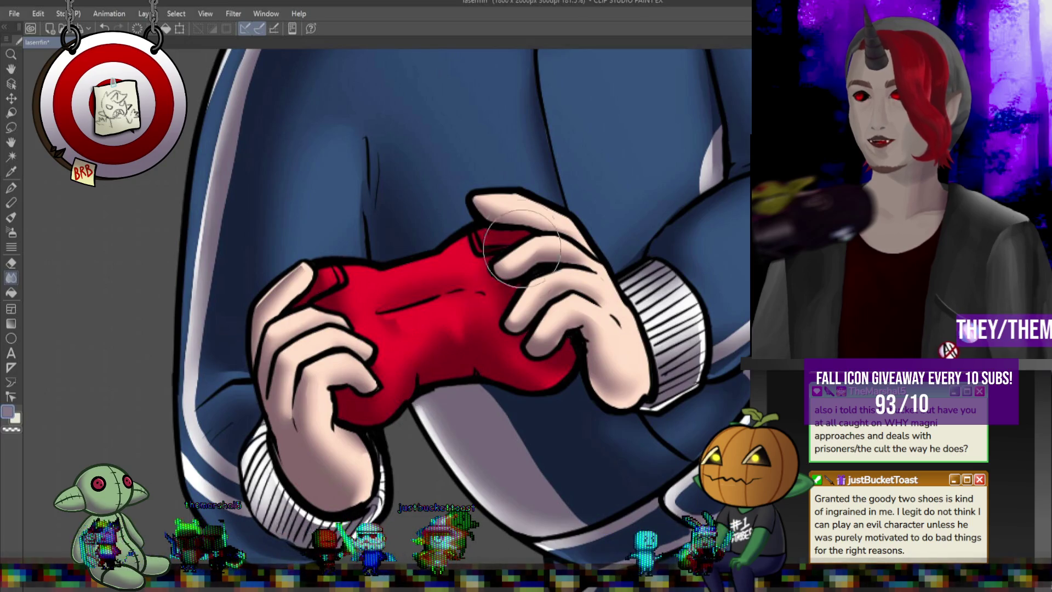
pyautogui.scroll(-2, 433, 359)
pyautogui.scroll(2, 436, 354)
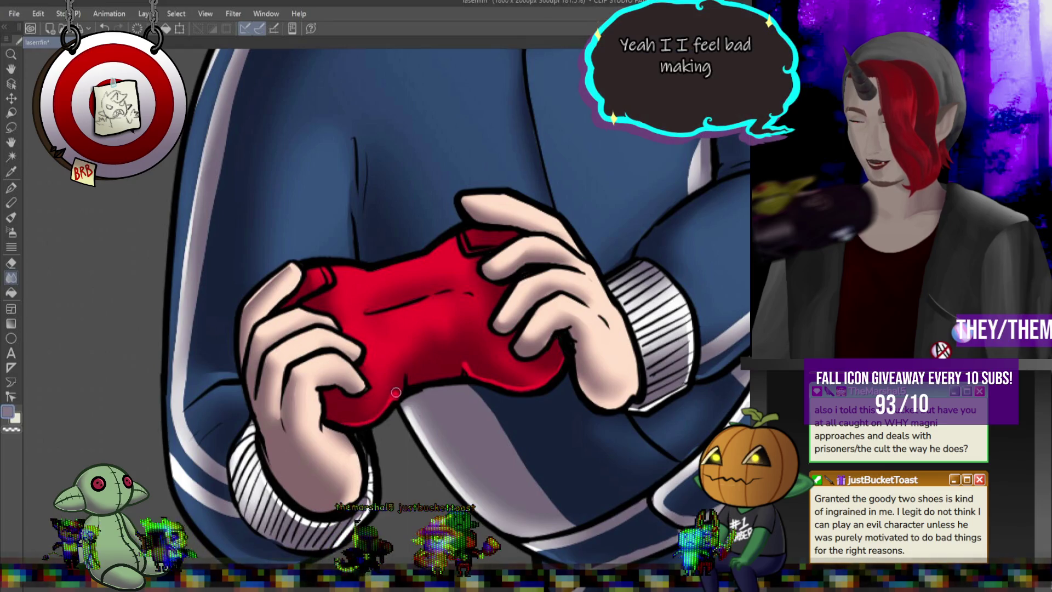
pyautogui.press(']')
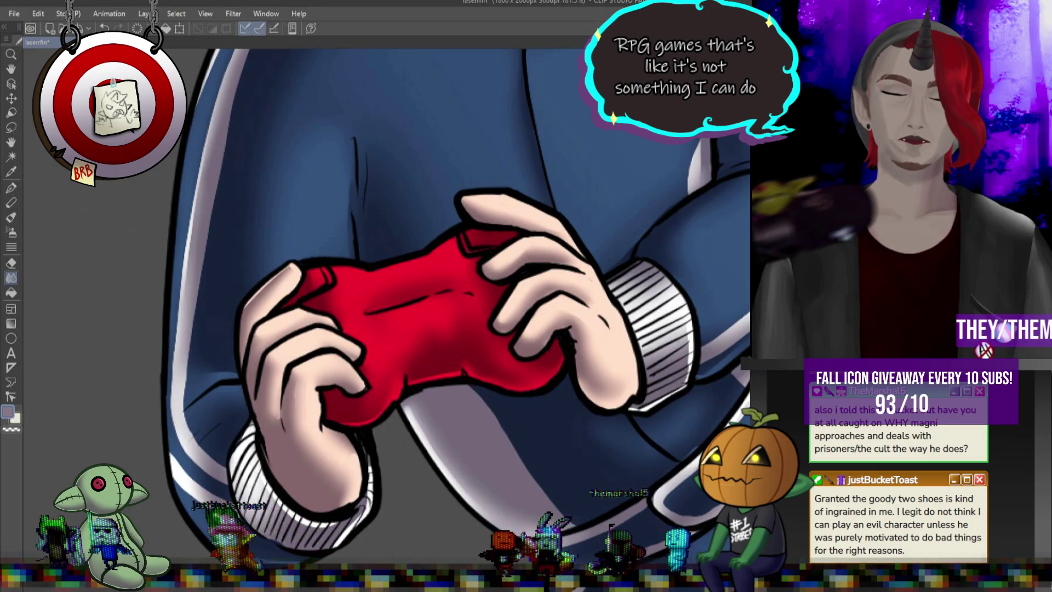
pyautogui.keyDown('alt'); pyautogui.click(416, 329); pyautogui.keyUp('alt')
pyautogui.click(11, 188)
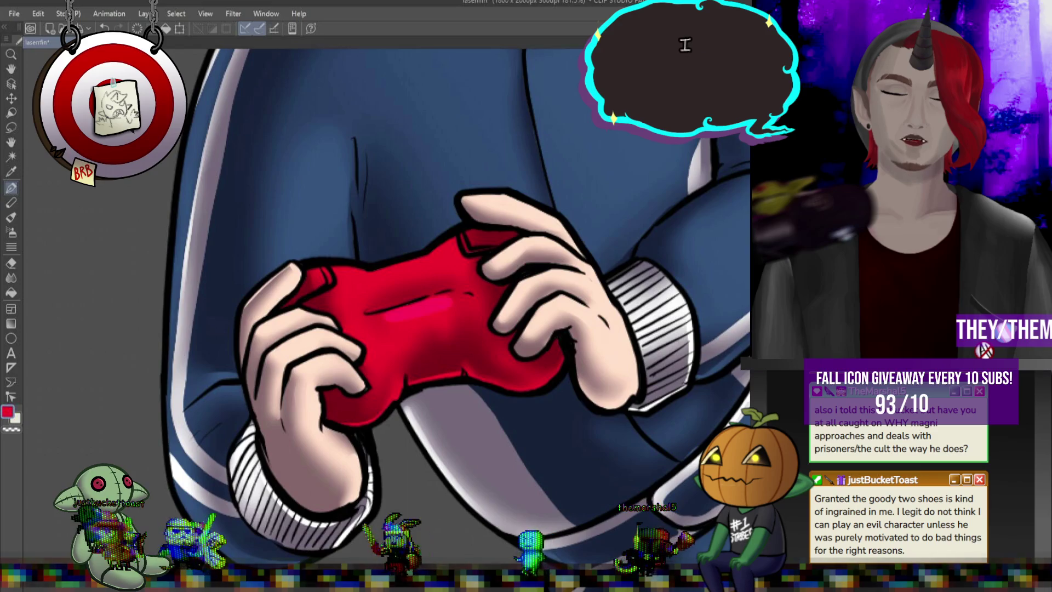
# - Paint pink highlight strokes across the controller's top and centre, then blend them softly
pyautogui.moveTo(386, 315); pyautogui.dragTo(449, 298)
pyautogui.moveTo(433, 263)
pyautogui.mouseDown()
pyautogui.moveTo(387, 270)
pyautogui.moveTo(485, 269)
pyautogui.mouseUp()
pyautogui.moveTo(439, 296); pyautogui.dragTo(434, 317)
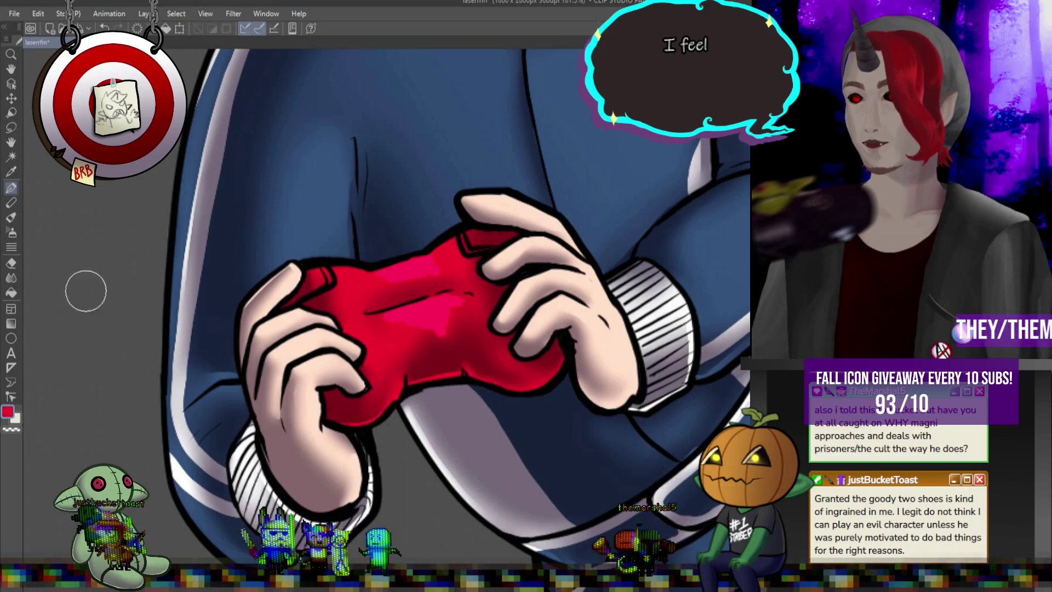
pyautogui.press('j')
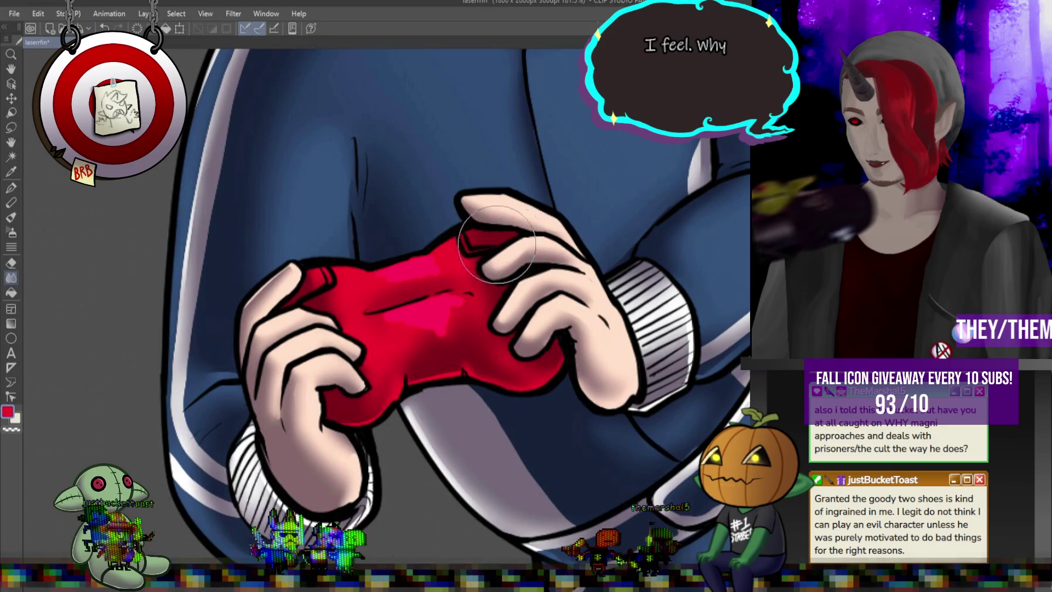
pyautogui.moveTo(392, 301); pyautogui.dragTo(452, 345)
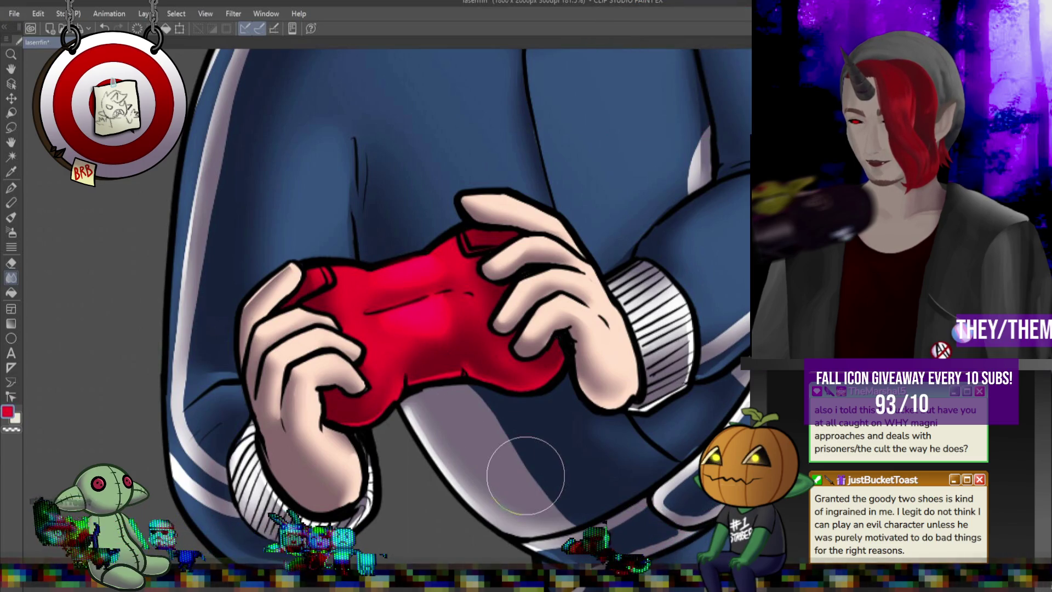
# - Zoom out to the full canvas and undo to hide the front laughing character
pyautogui.scroll(-8, 657, 296)
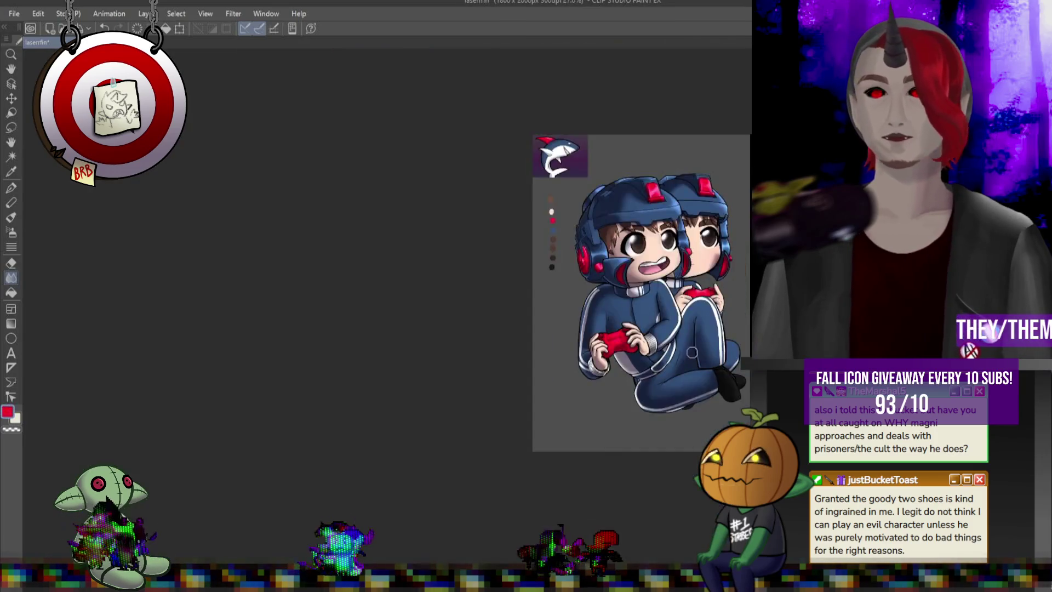
pyautogui.scroll(3, 632, 248)
pyautogui.scroll(2, 632, 248)
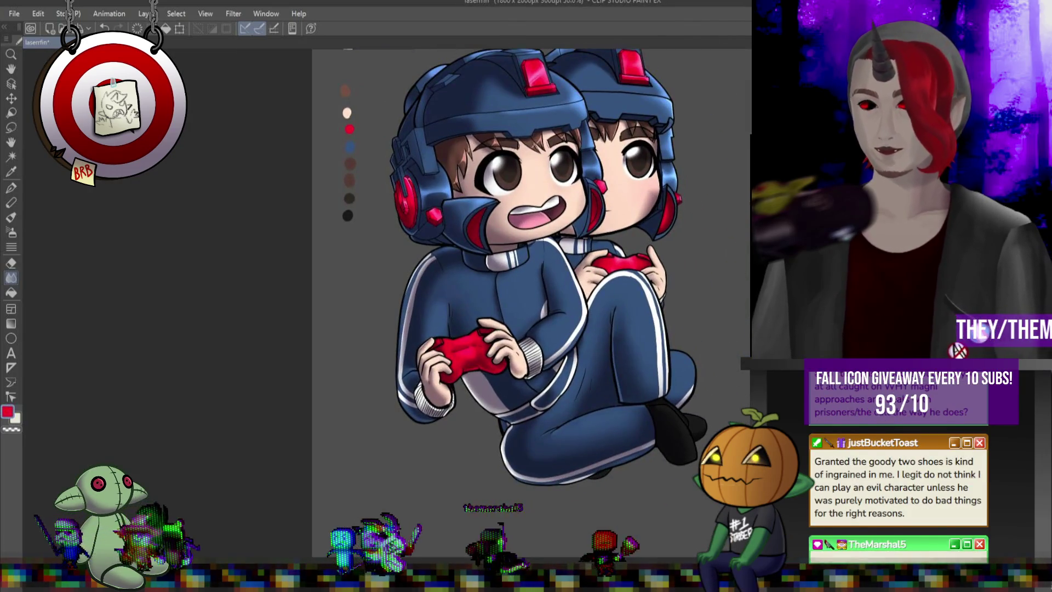
pyautogui.scroll(2, 536, 167)
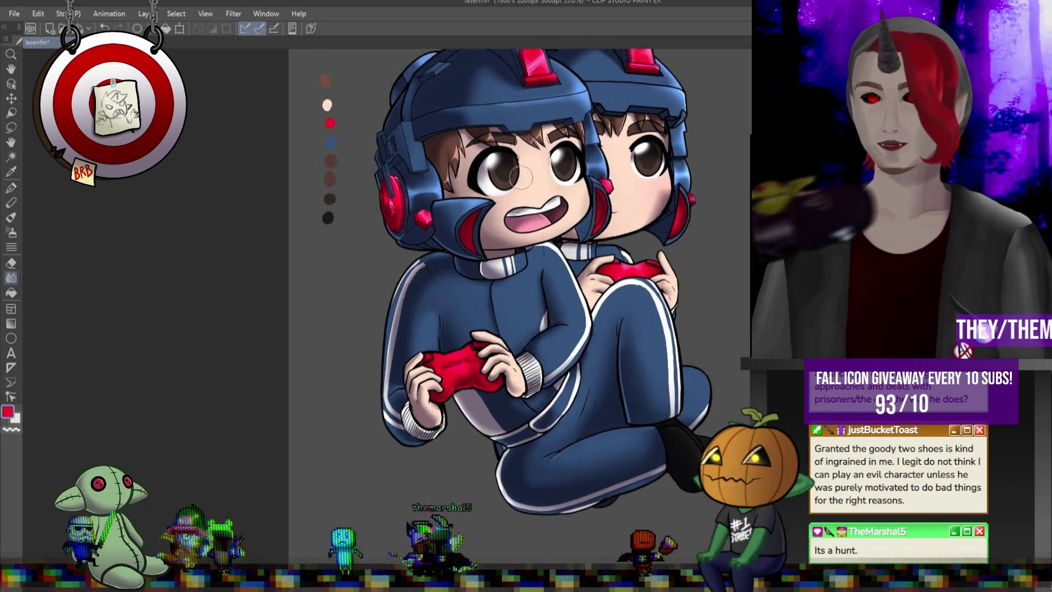
pyautogui.scroll(-2, 596, 230)
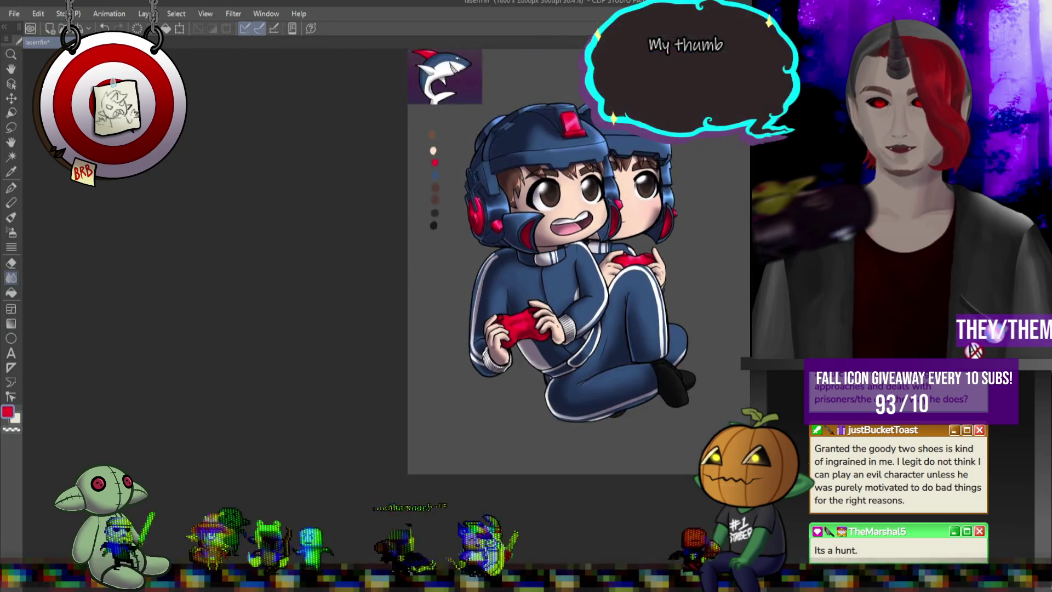
pyautogui.scroll(-1, 727, 236)
pyautogui.scroll(-1, 748, 257)
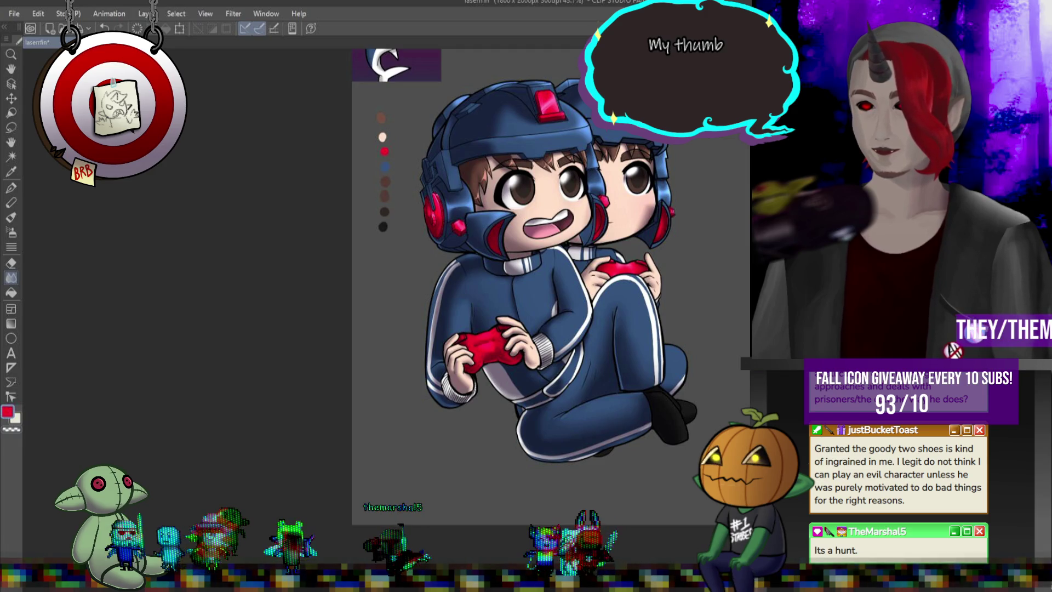
pyautogui.hotkey('ctrl', 'z')
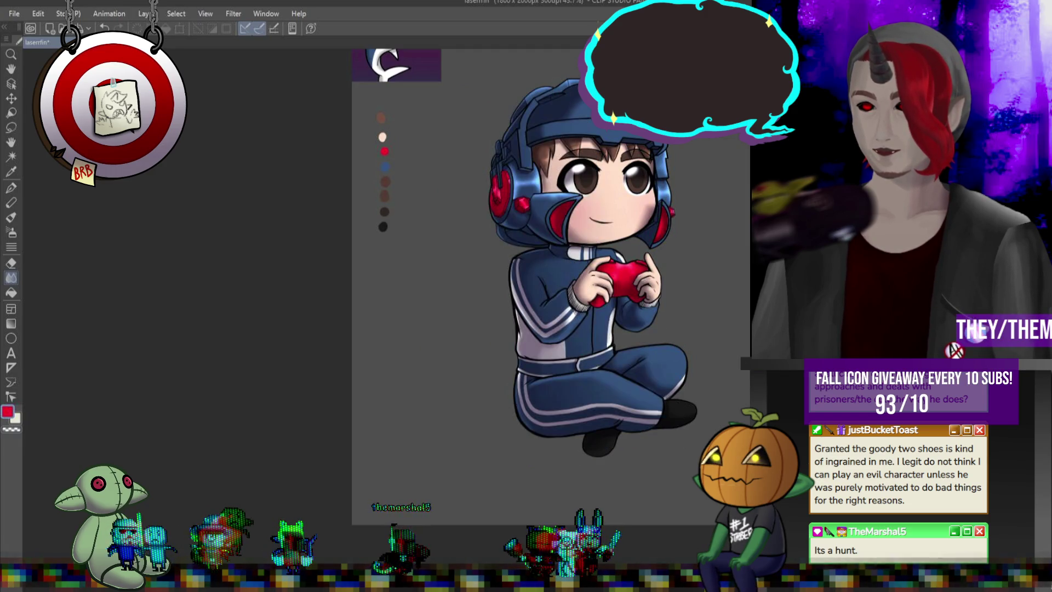
pyautogui.scroll(-2, 450, 267)
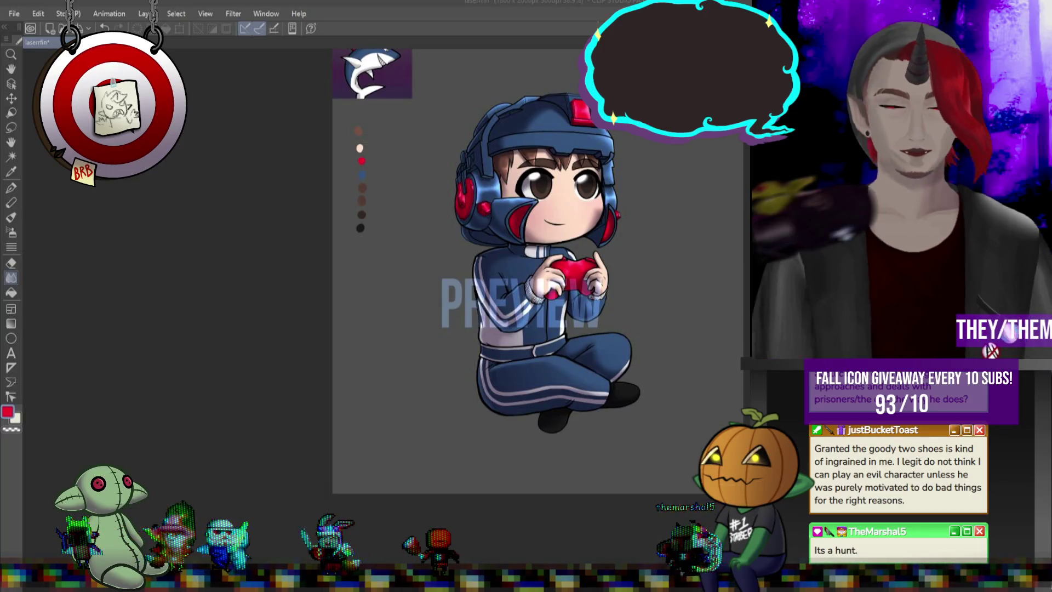
# - Paste a second chibi figure, then undo back until only one character remains
pyautogui.hotkey('ctrl', 'v')
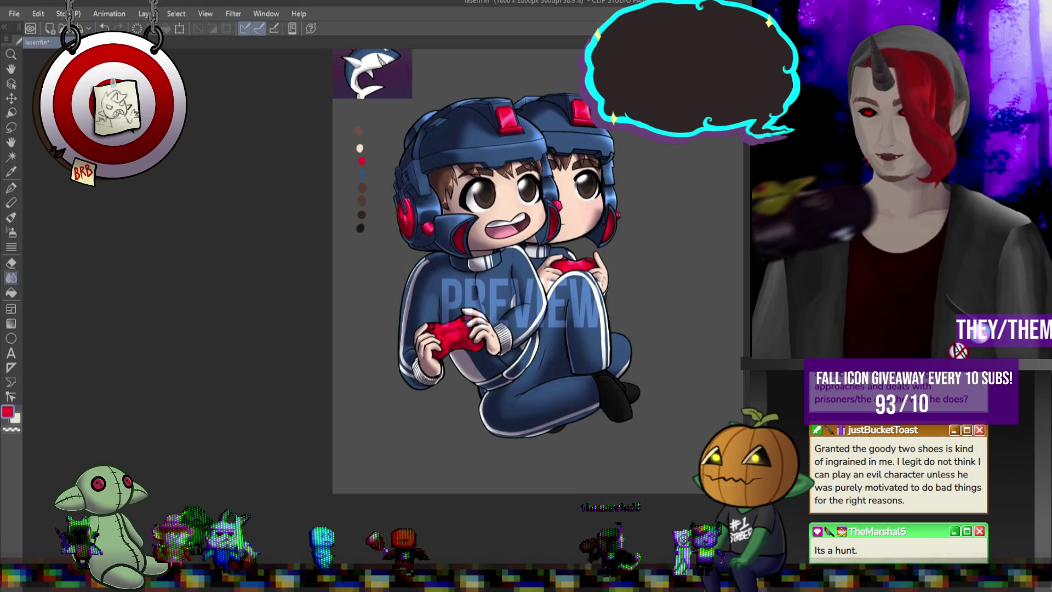
pyautogui.hotkey('ctrl', 'z')
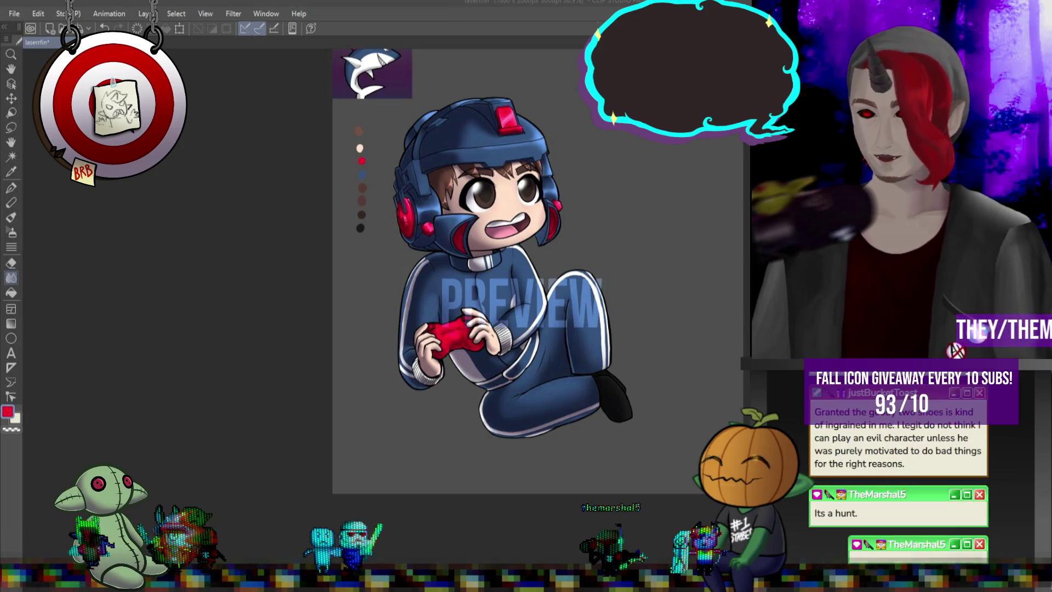
pyautogui.hotkey('ctrl', 'z')
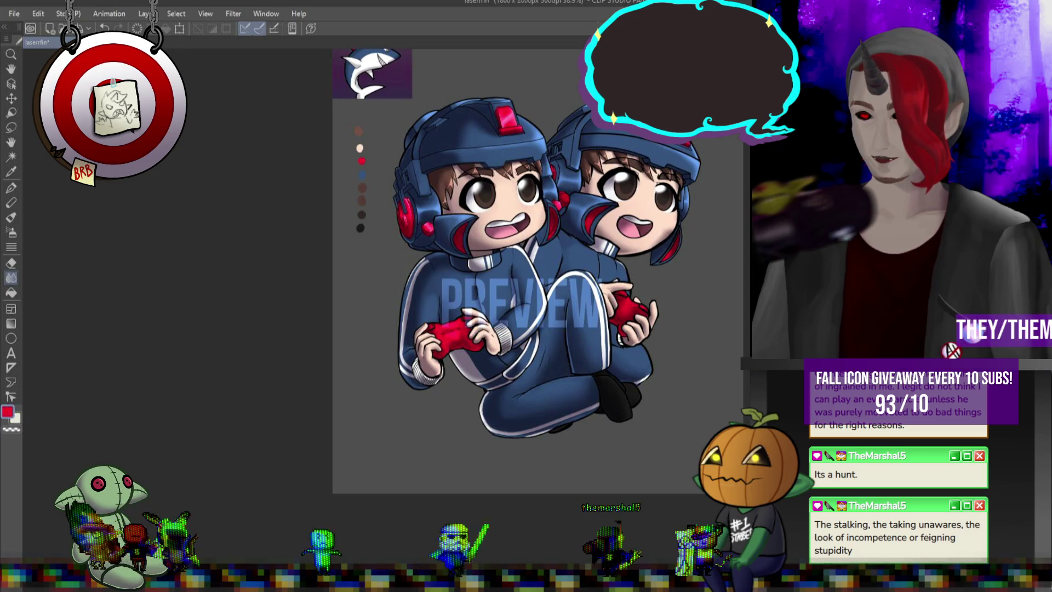
pyautogui.hotkey('ctrl', 'z')
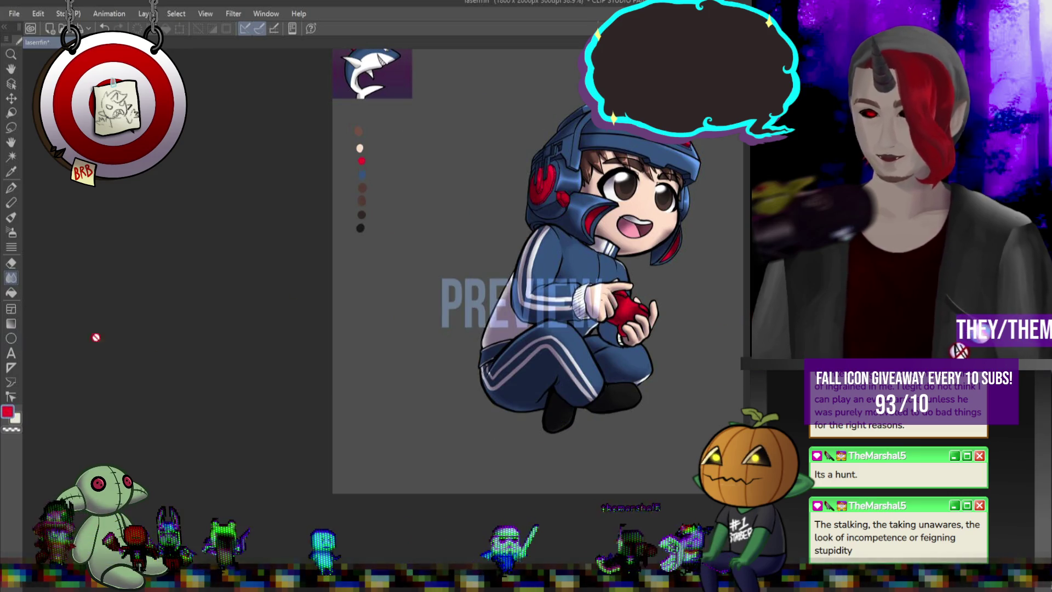